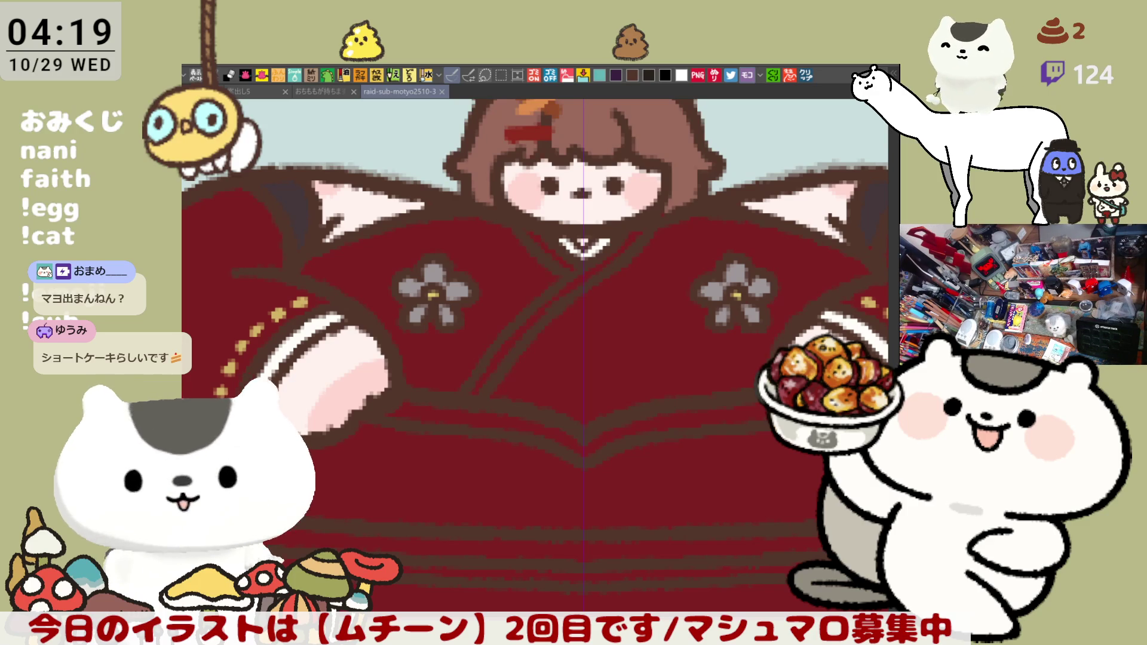
Paste the fountain-pen colour-set image into a new canvas and zoom in and out on it.
left_click(808, 76)
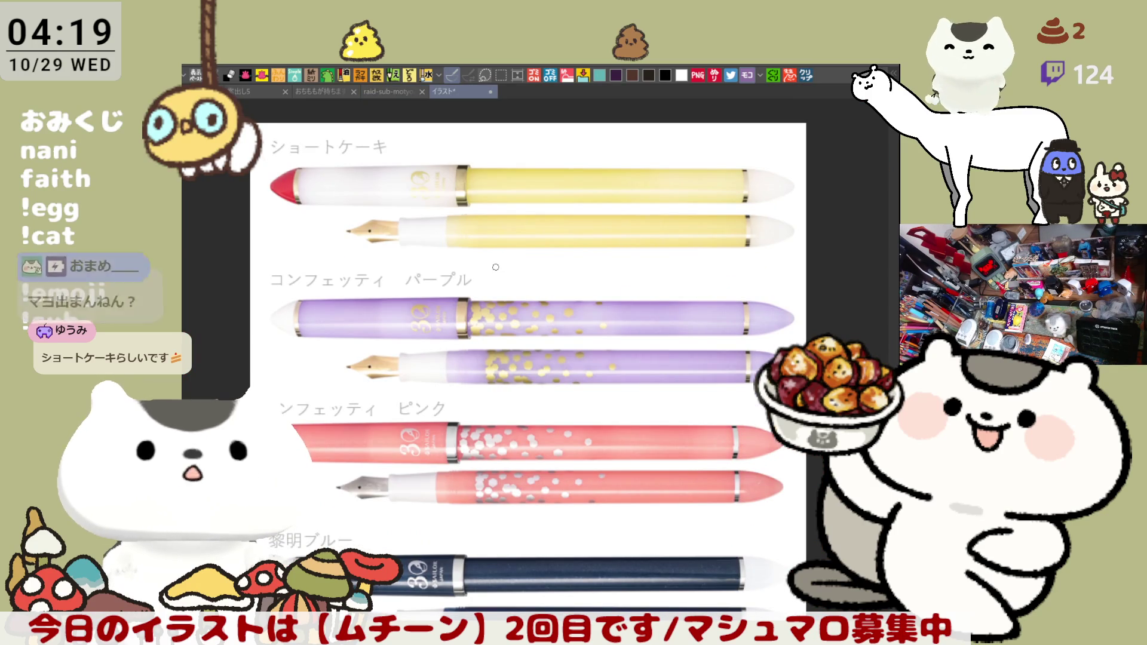
scroll(454, 388, "down", 3)
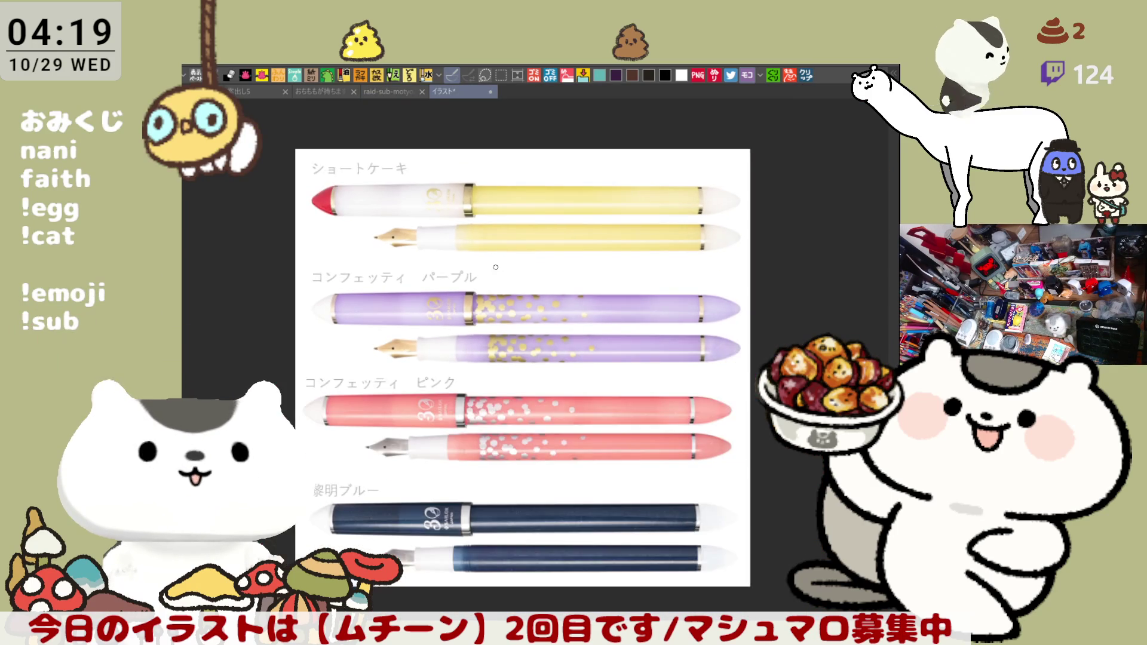
scroll(429, 507, "down", 1)
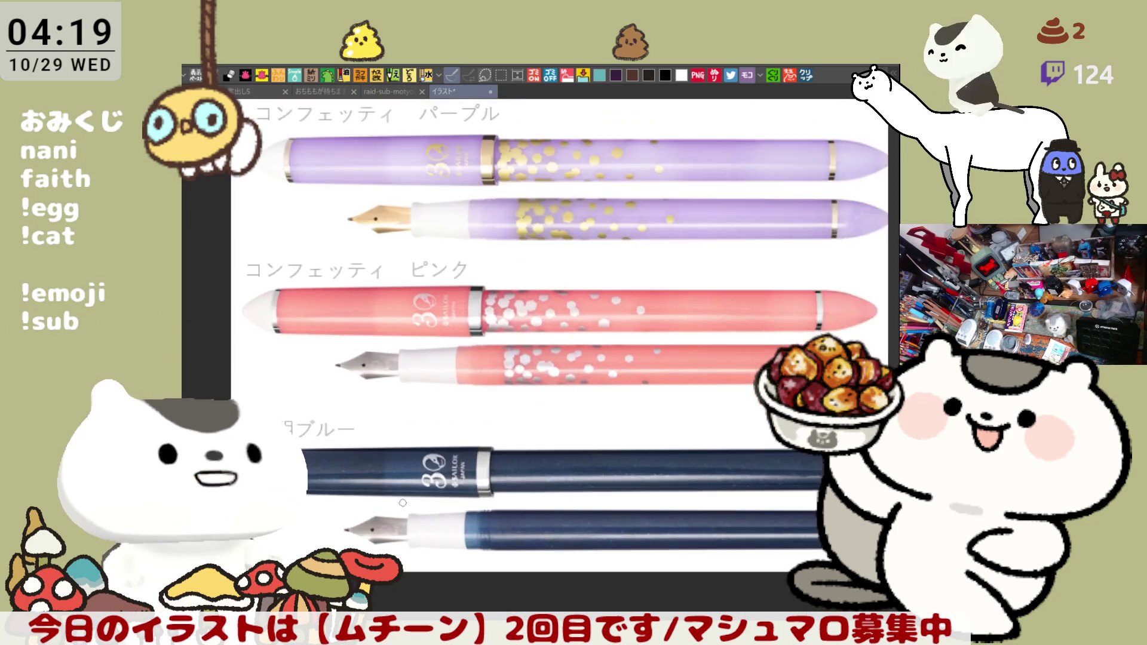
scroll(442, 496, "up", 3)
scroll(448, 442, "down", 4)
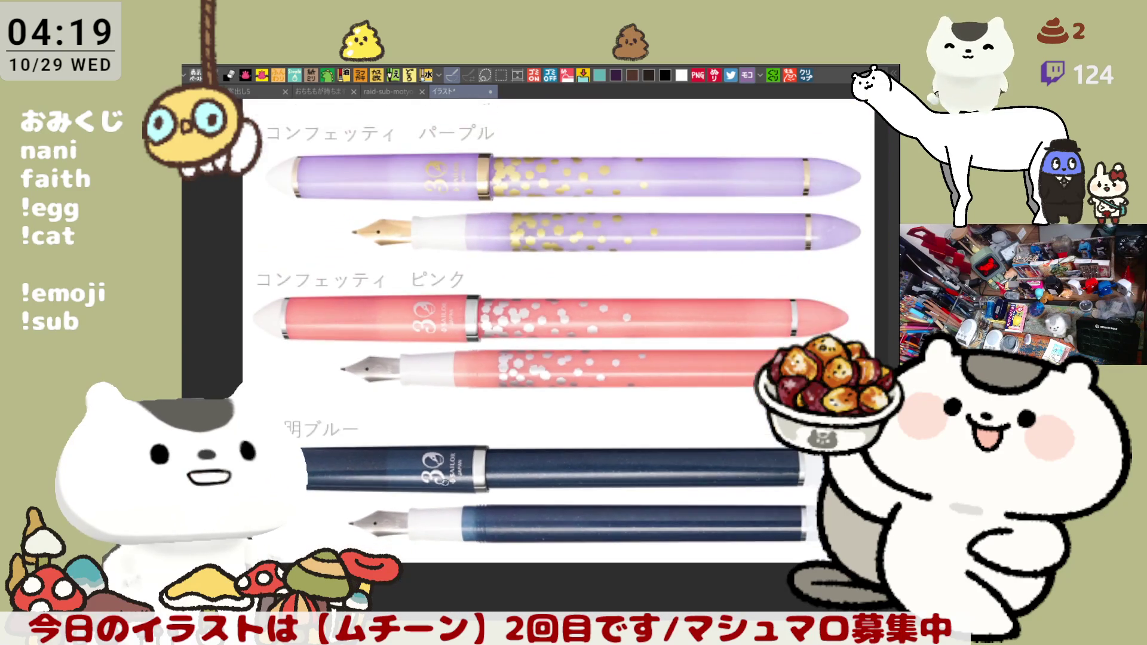
scroll(526, 331, "up", 2)
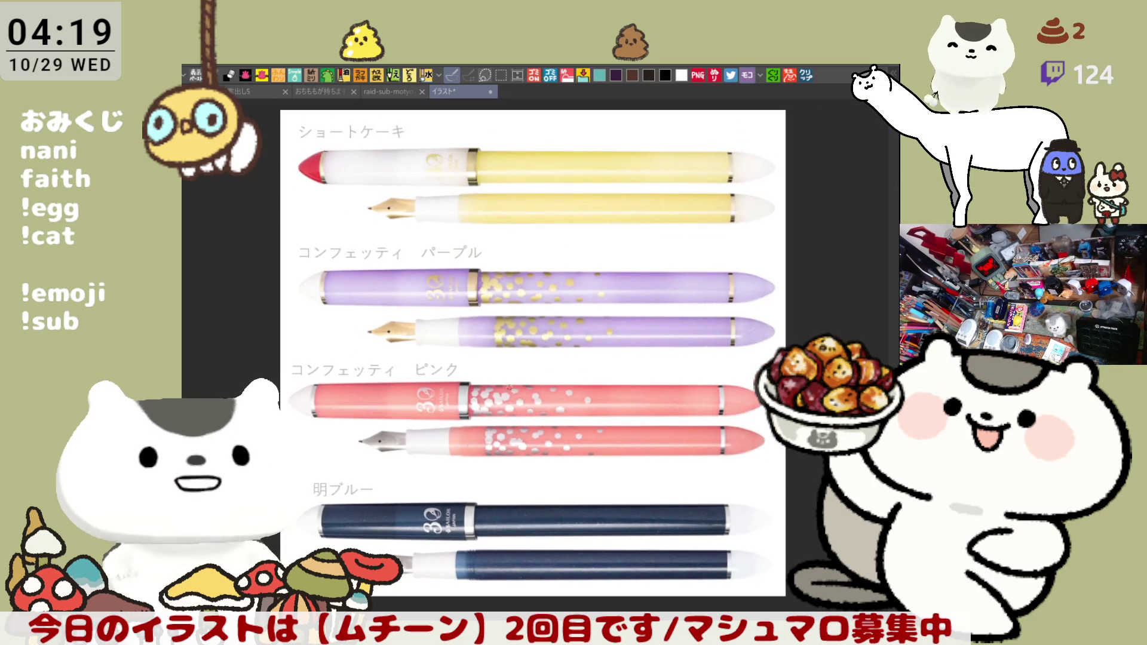
scroll(413, 520, "up", 5)
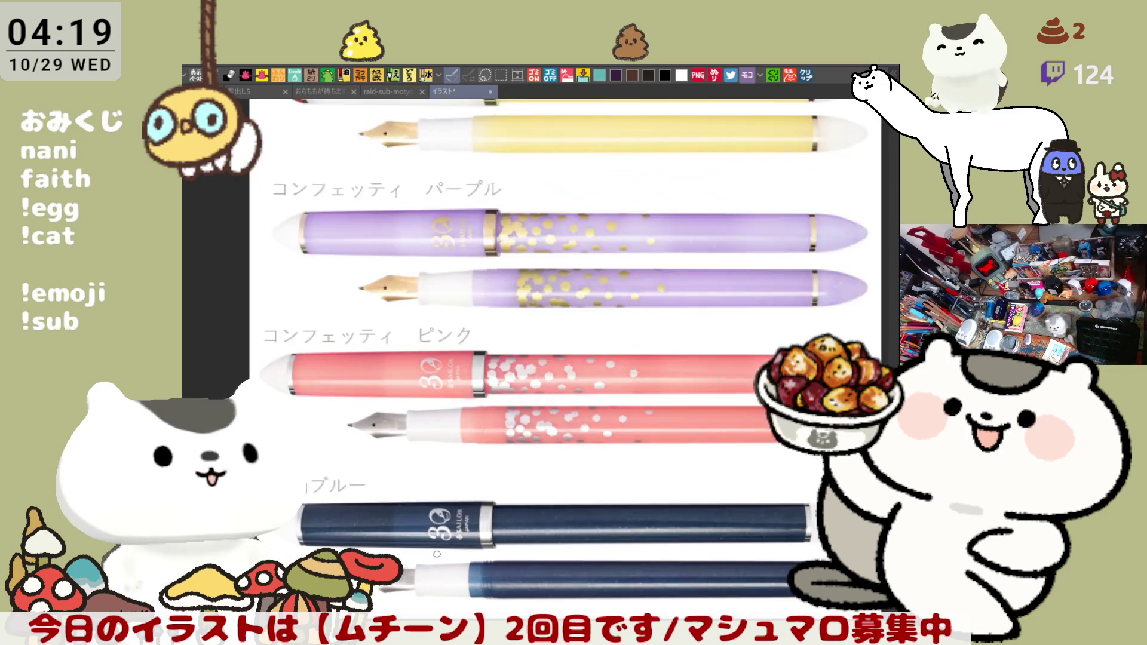
scroll(455, 390, "down", 5)
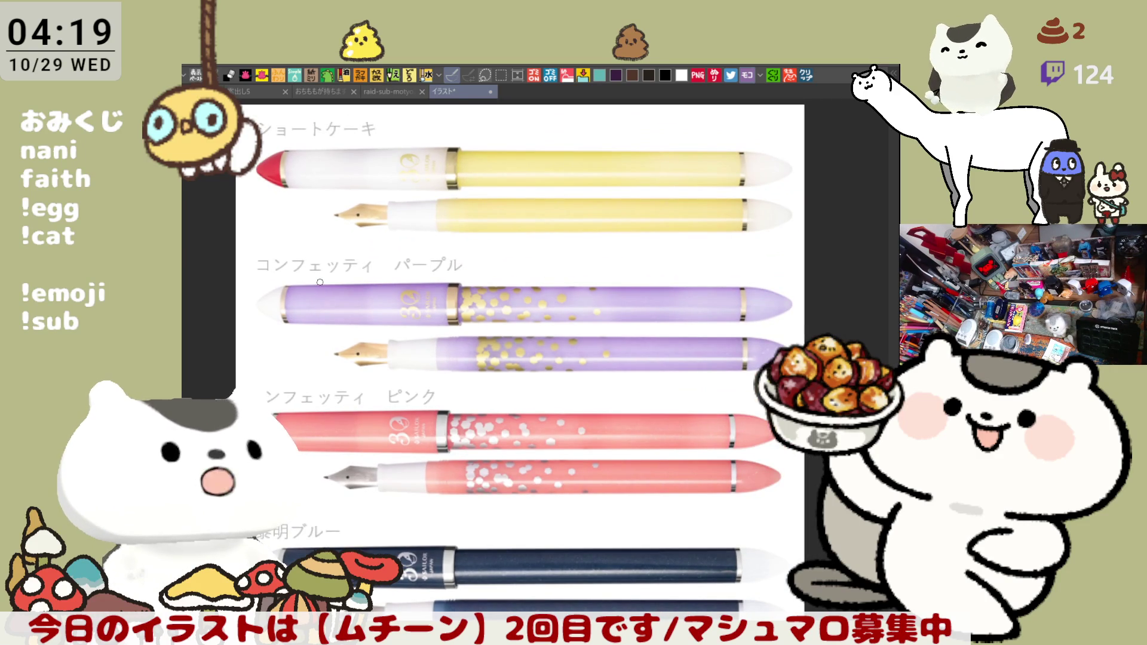
scroll(321, 282, "up", 1)
scroll(321, 282, "down", 3)
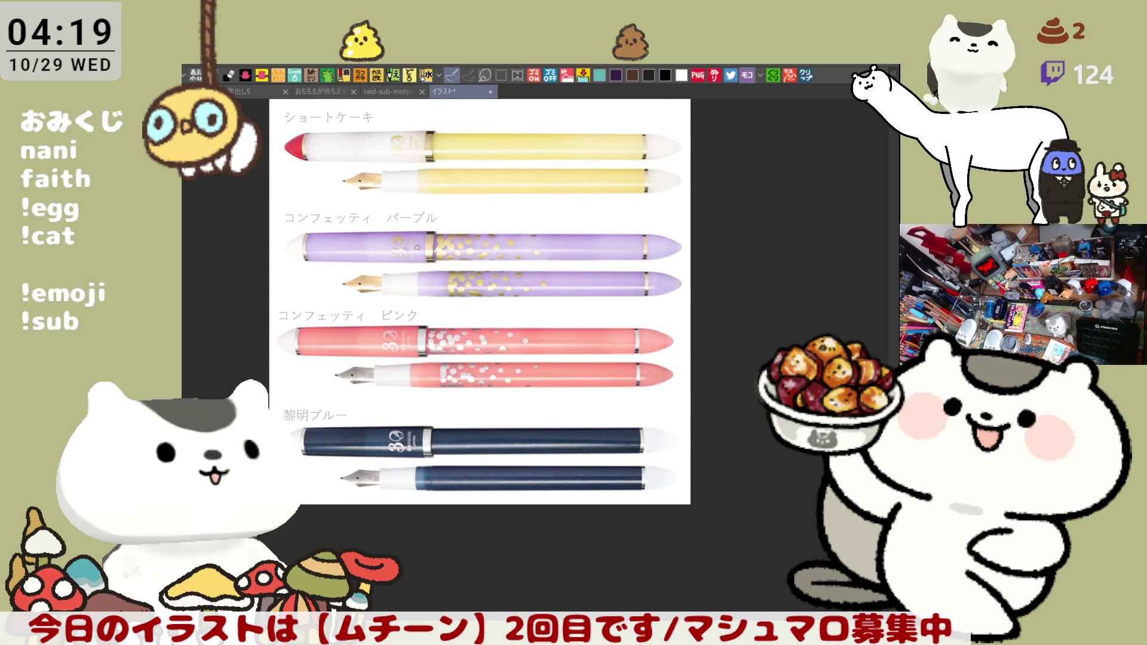
scroll(417, 247, "down", 1)
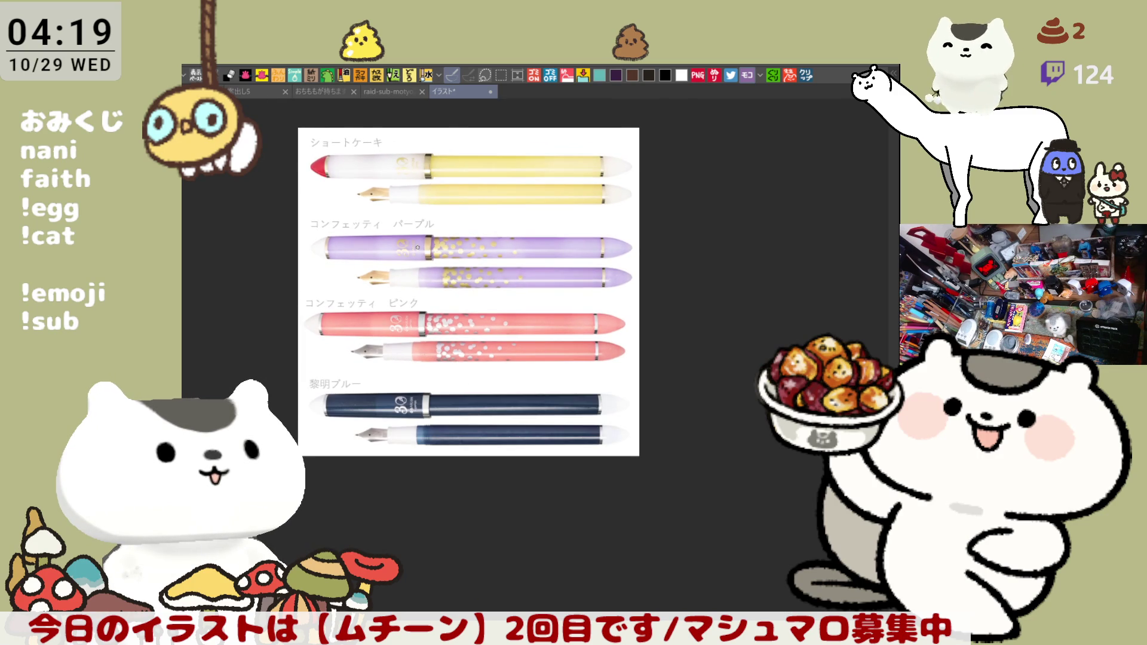
scroll(417, 247, "up", 3)
Pan and zoom across the pen sheet to inspect the yellow and purple pen sets.
mouse_move(319, 456)
left_mouse_down()
mouse_move(316, 361)
mouse_move(309, 448)
left_mouse_up()
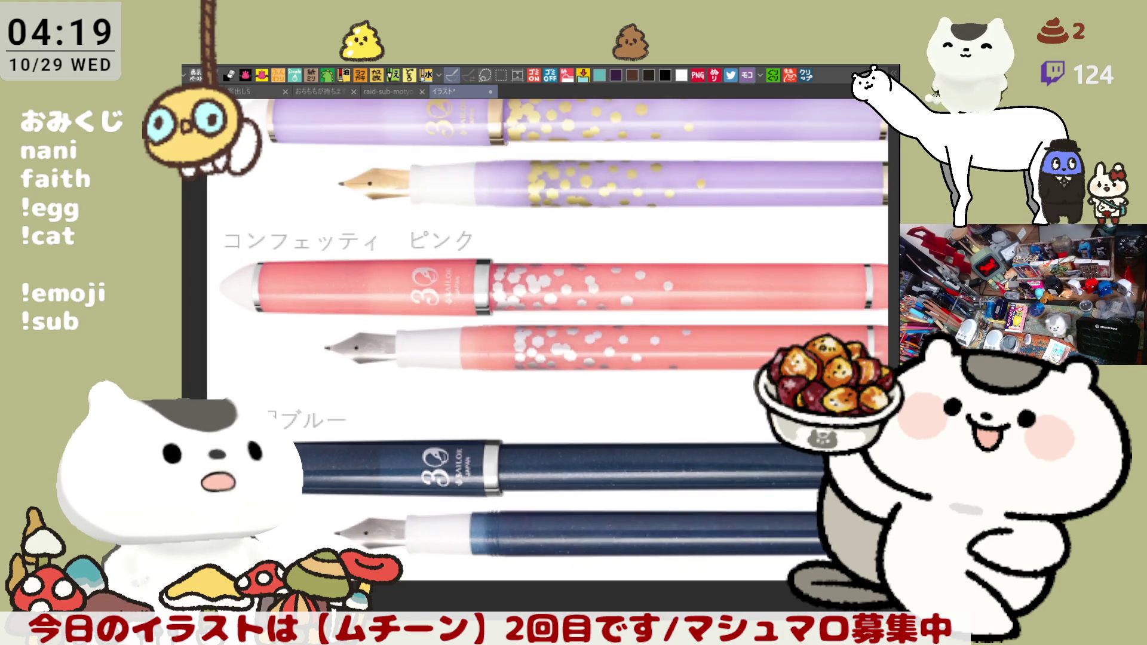
scroll(293, 388, "down", 2)
left_click_drag(435, 227, 435, 375)
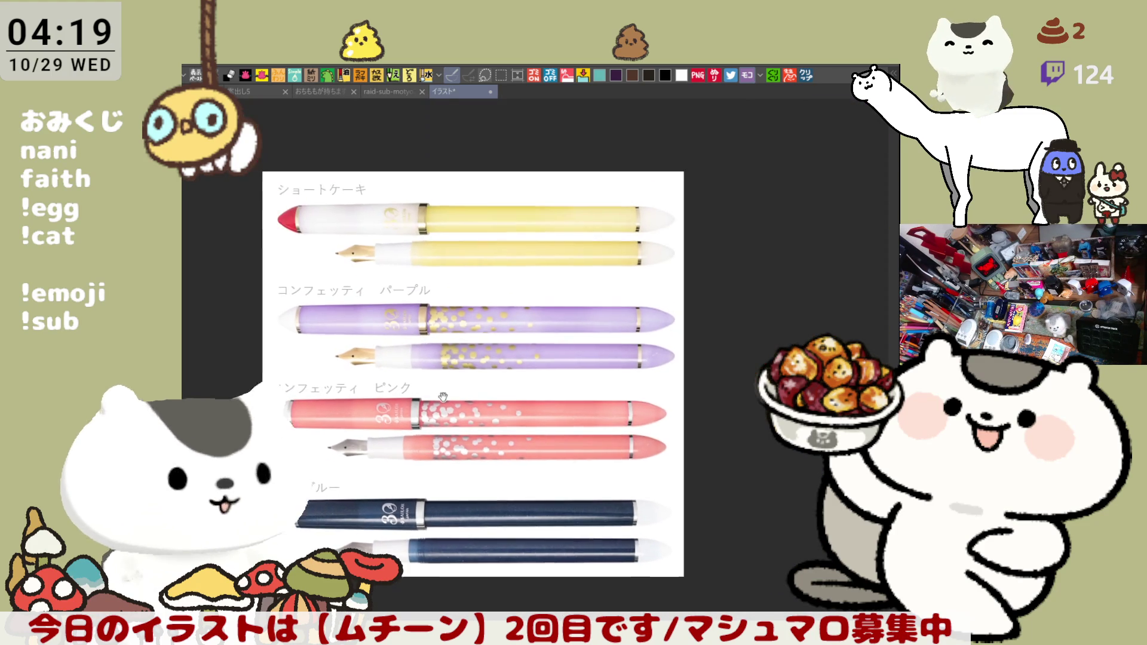
scroll(458, 255, "up", 2)
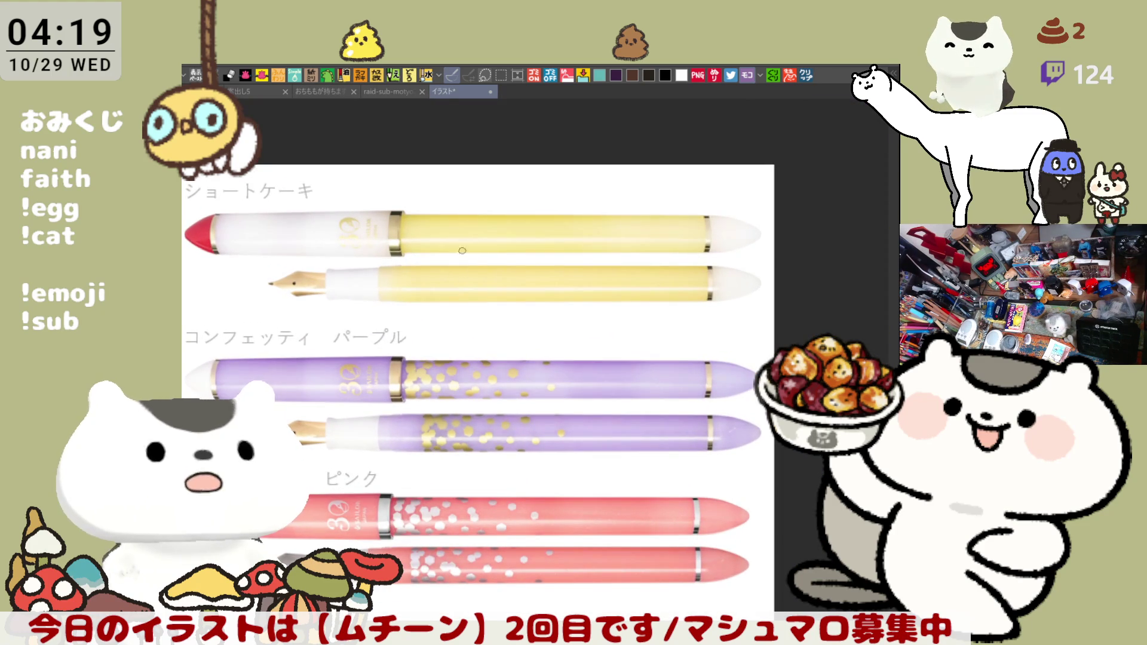
left_click_drag(451, 286, 511, 254)
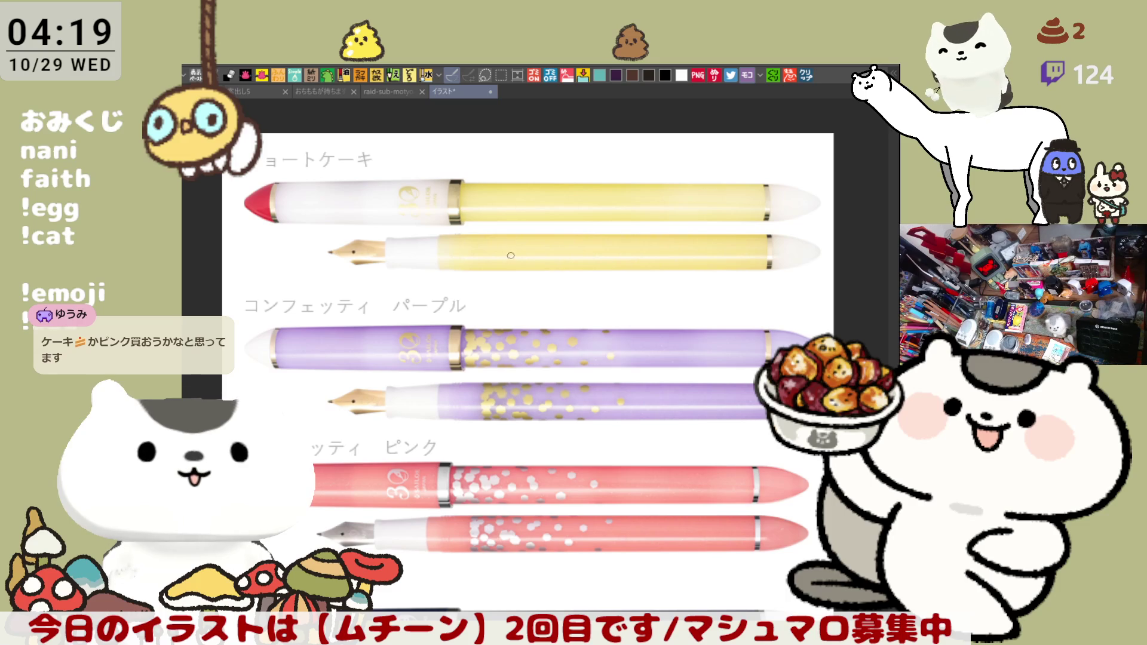
scroll(509, 247, "down", 1)
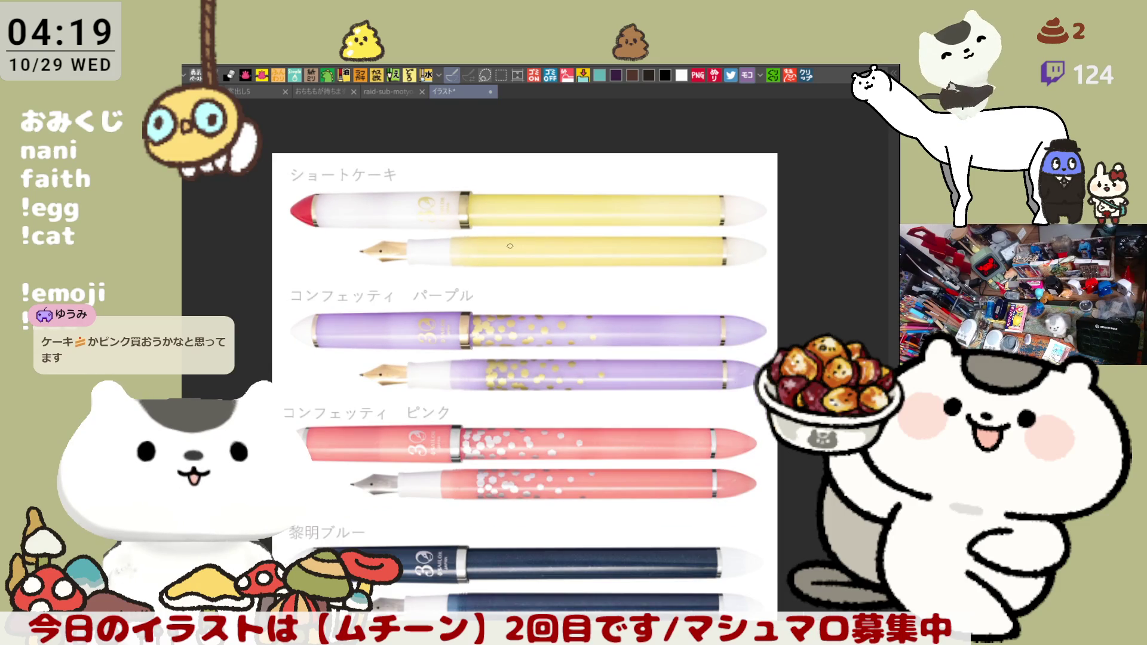
scroll(510, 245, "up", 1)
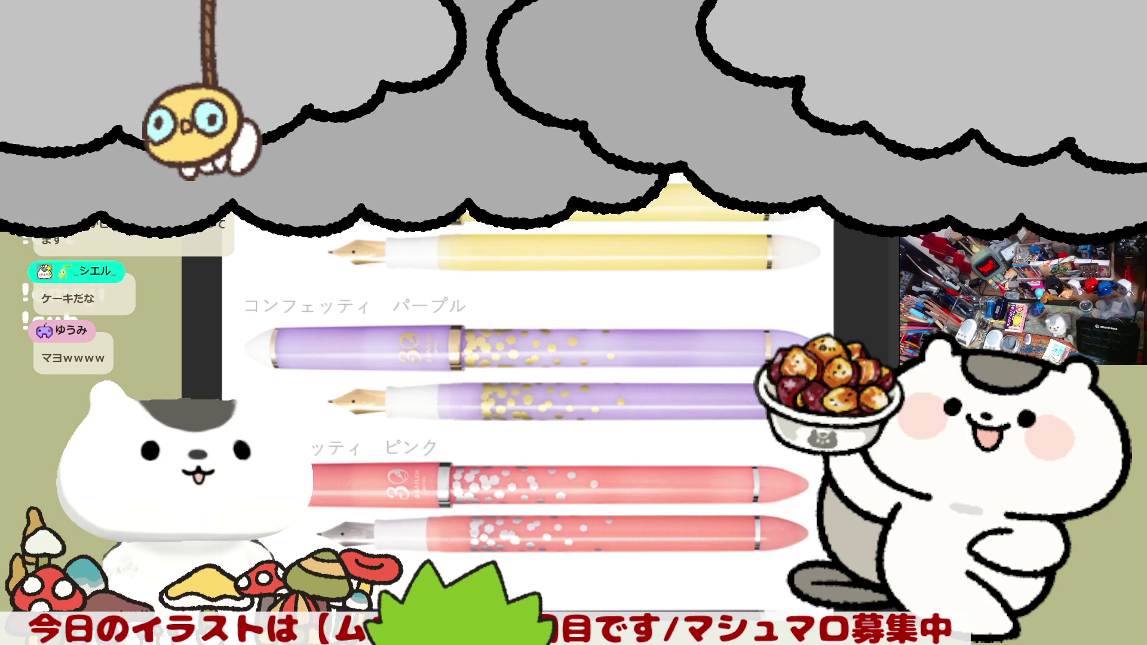
scroll(537, 233, "down", 2)
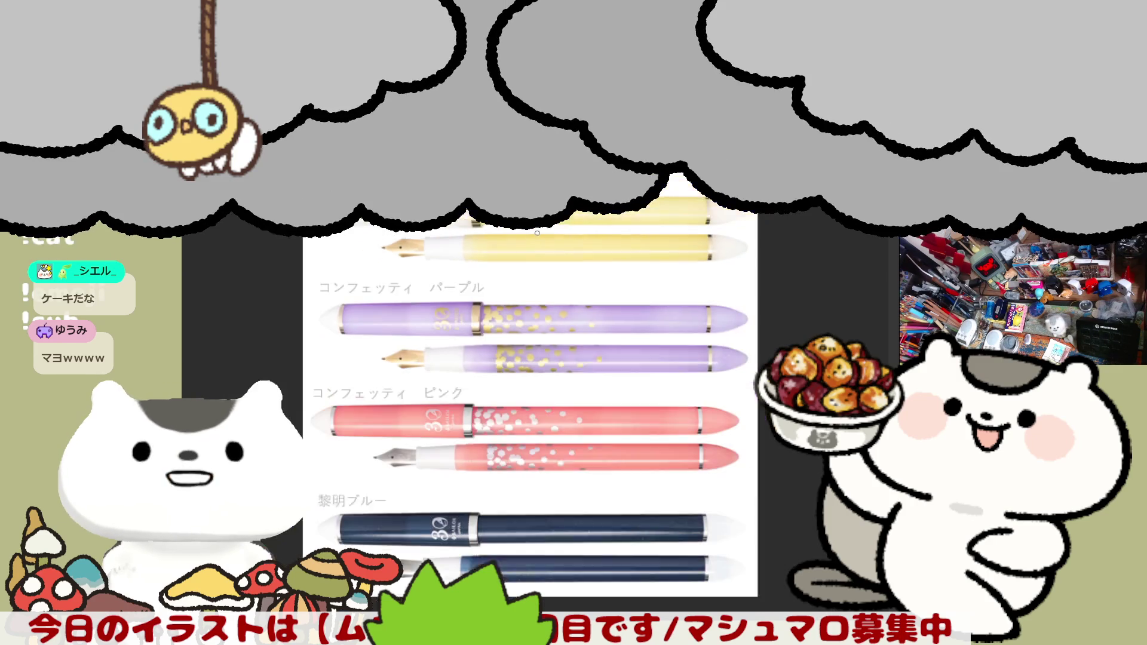
scroll(538, 233, "up", 1)
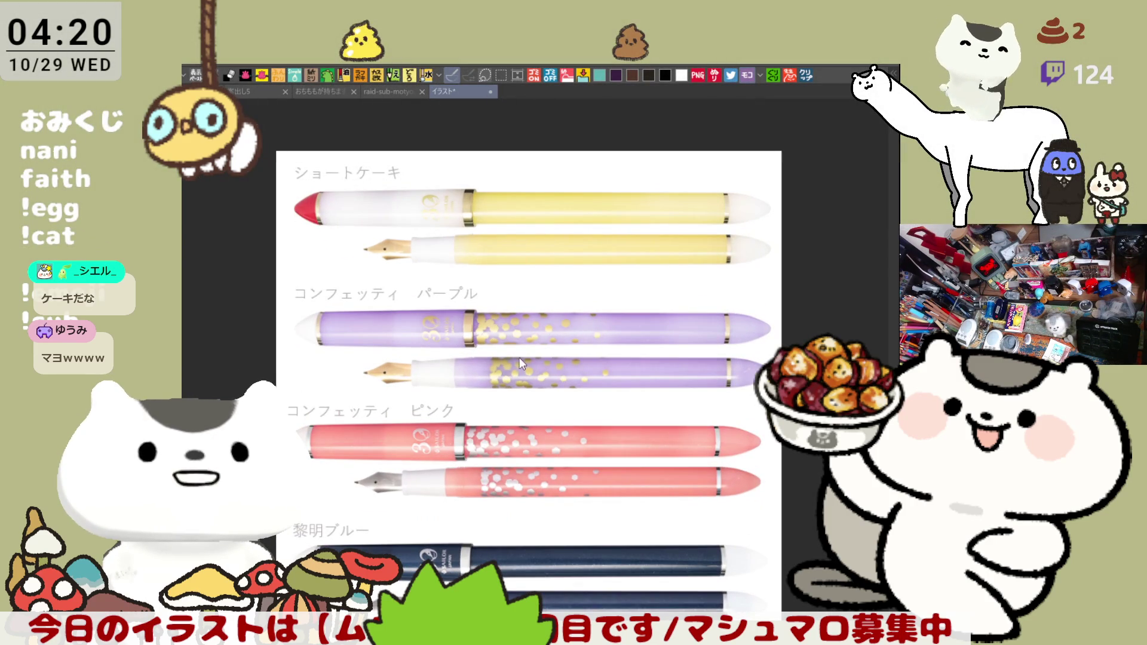
Switch back to the raid-sub-motyo2510-3 red-kimono chibi document with Ctrl+Tab.
key("ctrl+Tab")
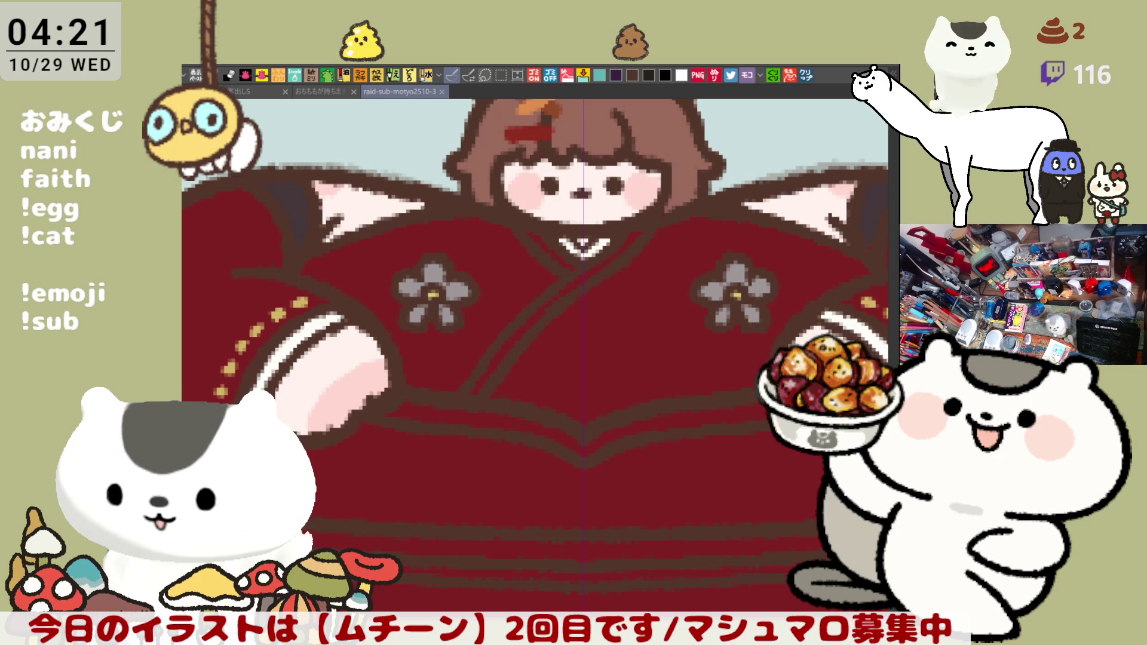
Paint red over the robe edges to trim the white collar V shorter and narrower, mirrored.
left_click_drag(522, 465, 677, 518)
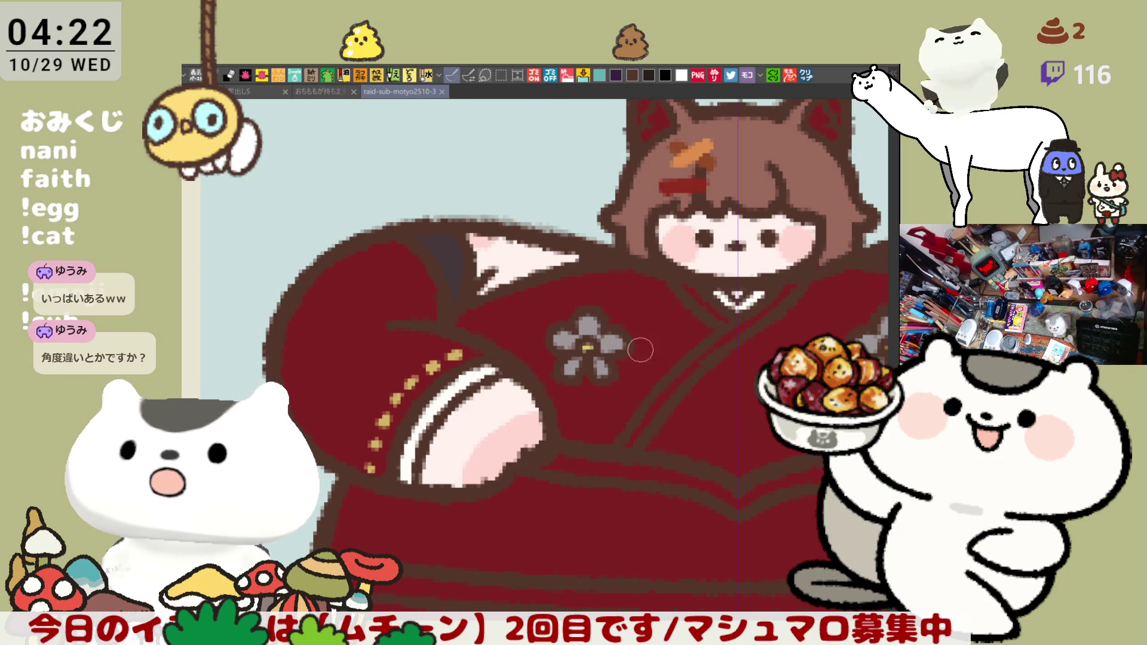
mouse_move(619, 258)
left_mouse_down()
mouse_move(703, 352)
mouse_move(687, 334)
left_mouse_up()
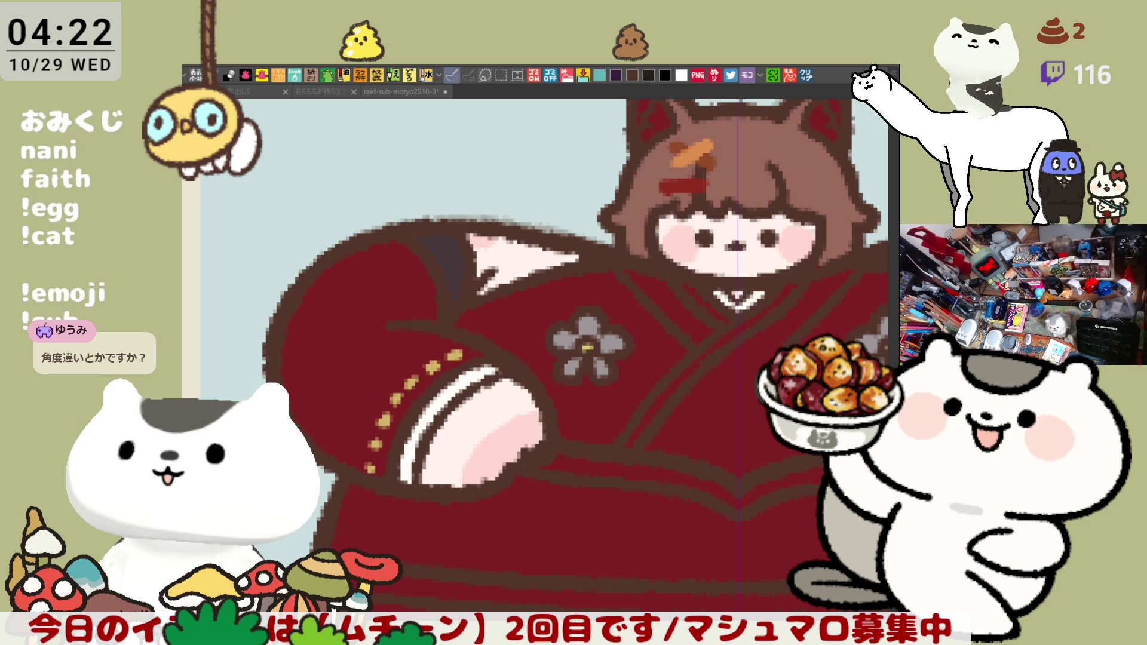
scroll(725, 392, "up", 2)
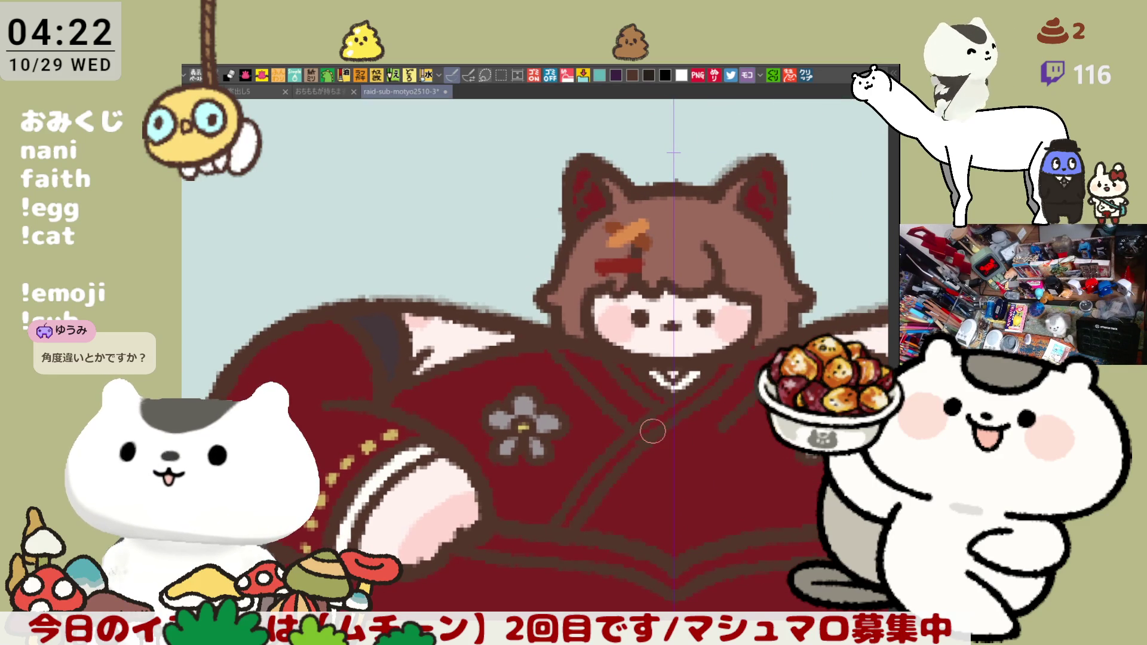
scroll(652, 431, "up", 2)
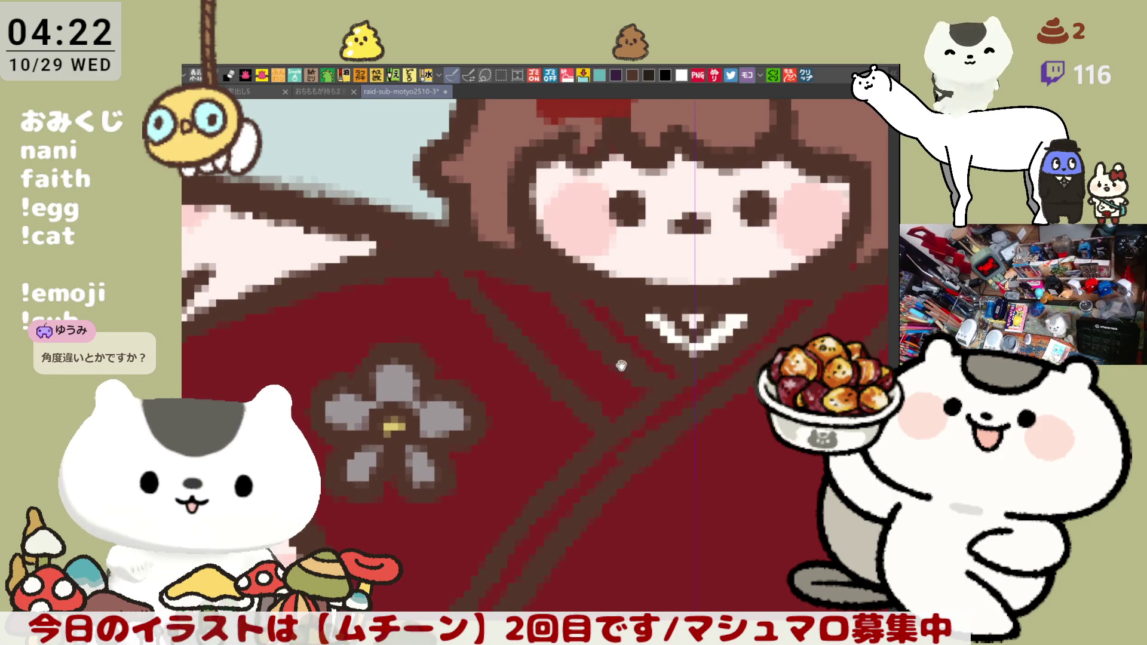
scroll(652, 430, "up", 2)
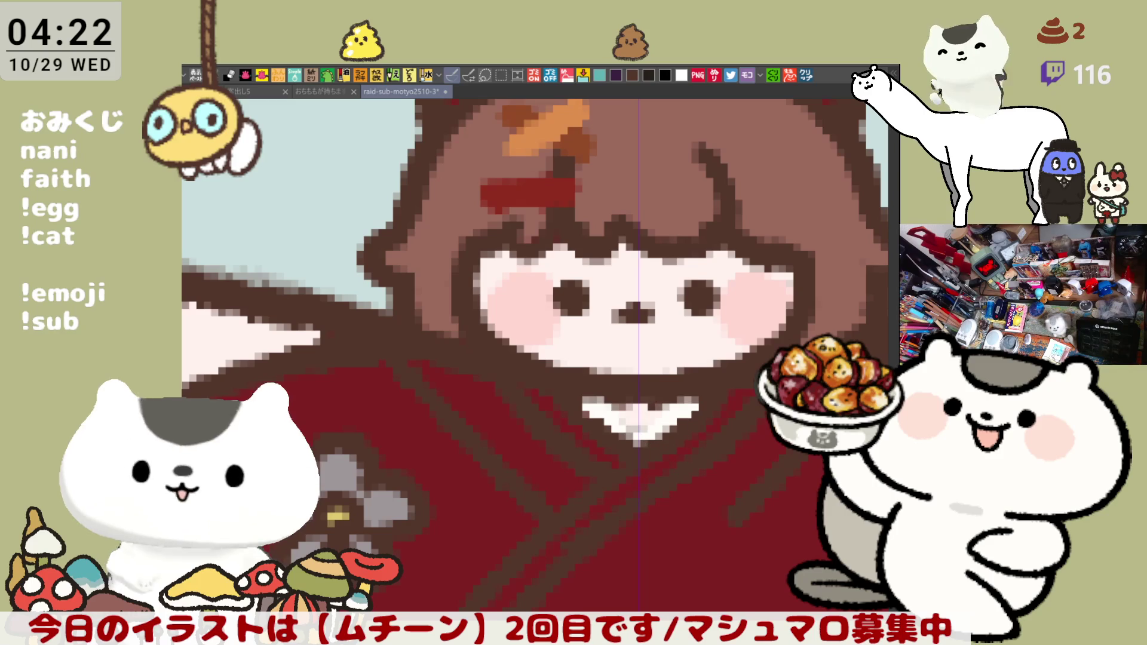
left_click_drag(603, 411, 649, 411)
mouse_move(558, 402)
left_mouse_down()
mouse_move(583, 404)
mouse_move(621, 442)
mouse_move(614, 413)
left_mouse_up()
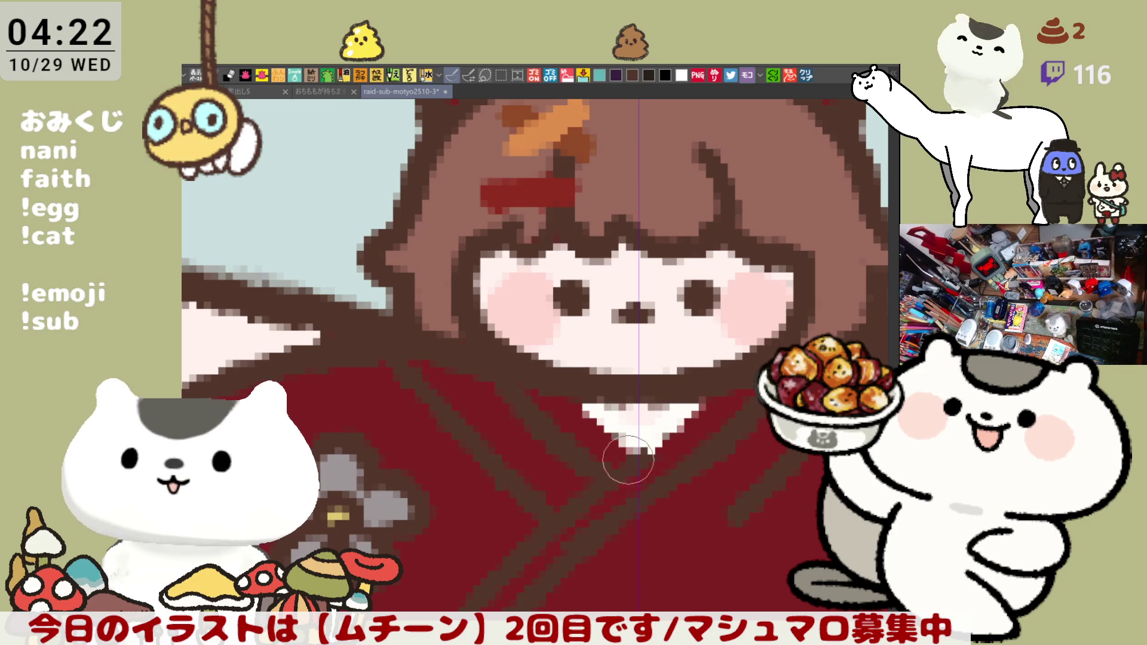
mouse_move(631, 461)
left_mouse_down()
mouse_move(679, 448)
mouse_move(709, 396)
left_mouse_up()
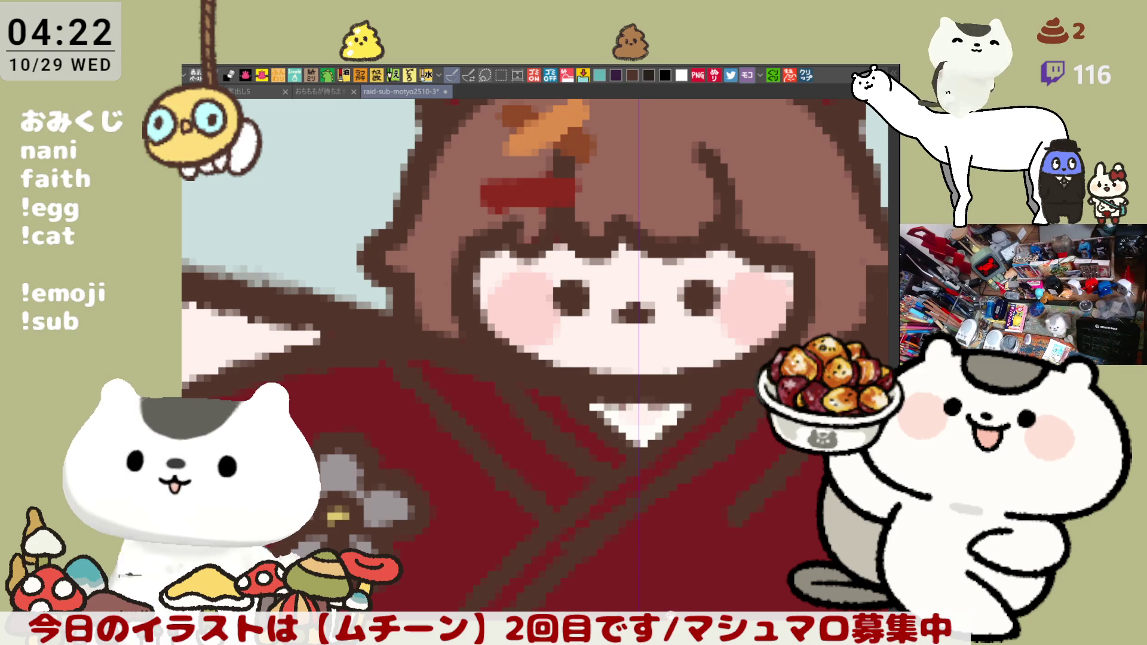
Draw mirrored dark brown lines on the kimono below the collar.
left_click_drag(717, 540, 758, 364)
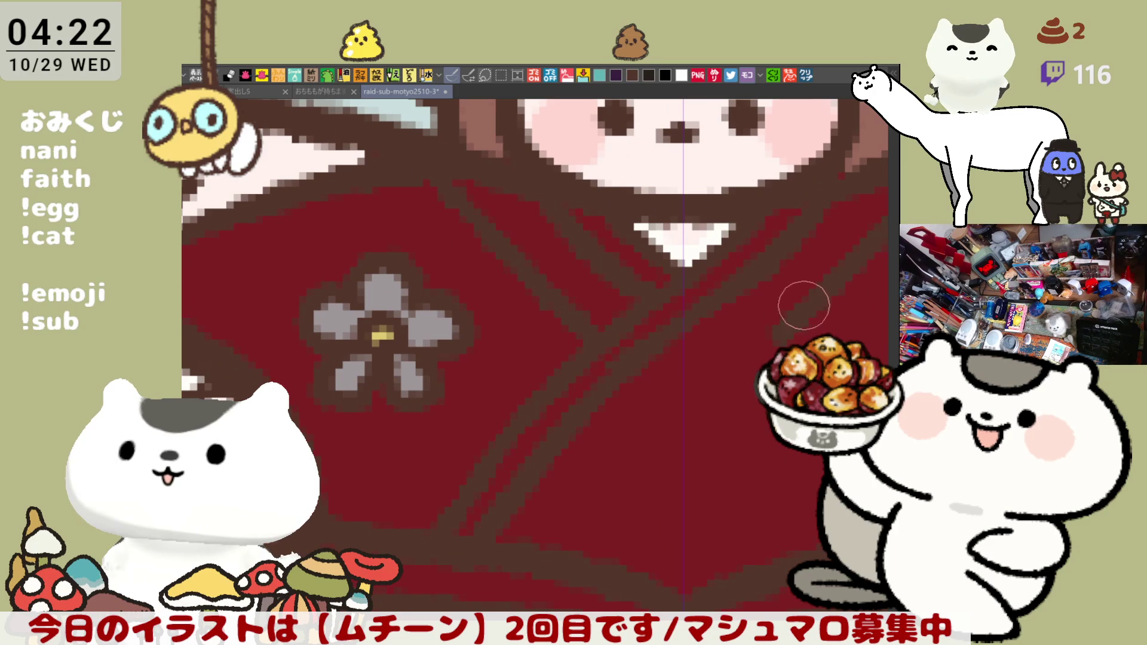
left_click_drag(686, 400, 640, 442)
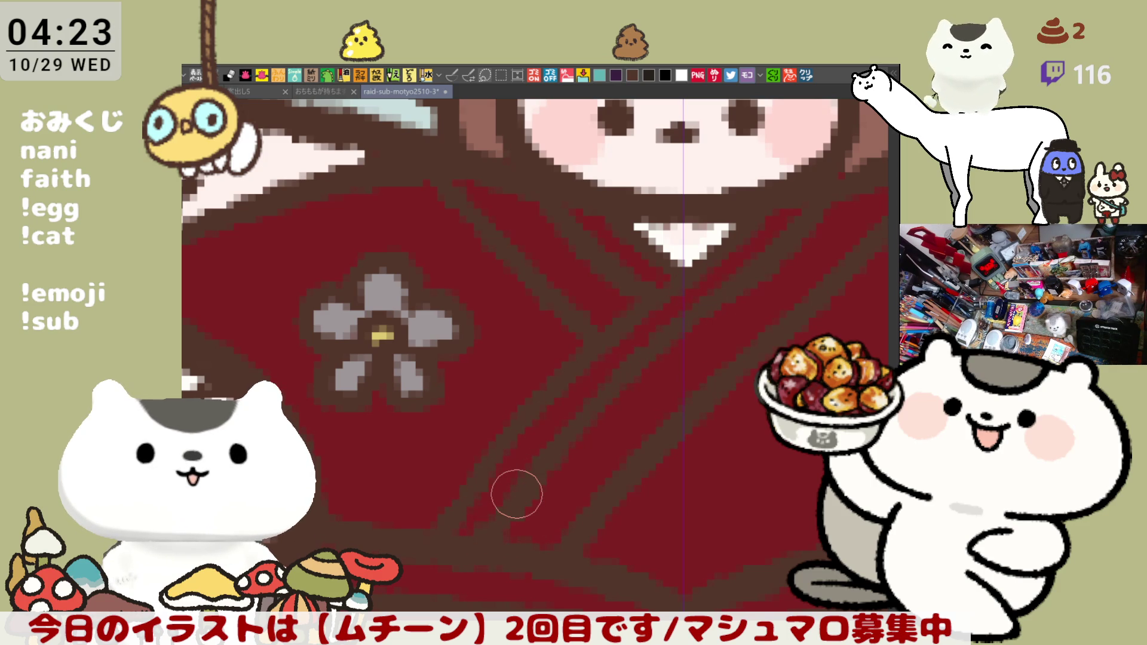
scroll(517, 494, "down", 5)
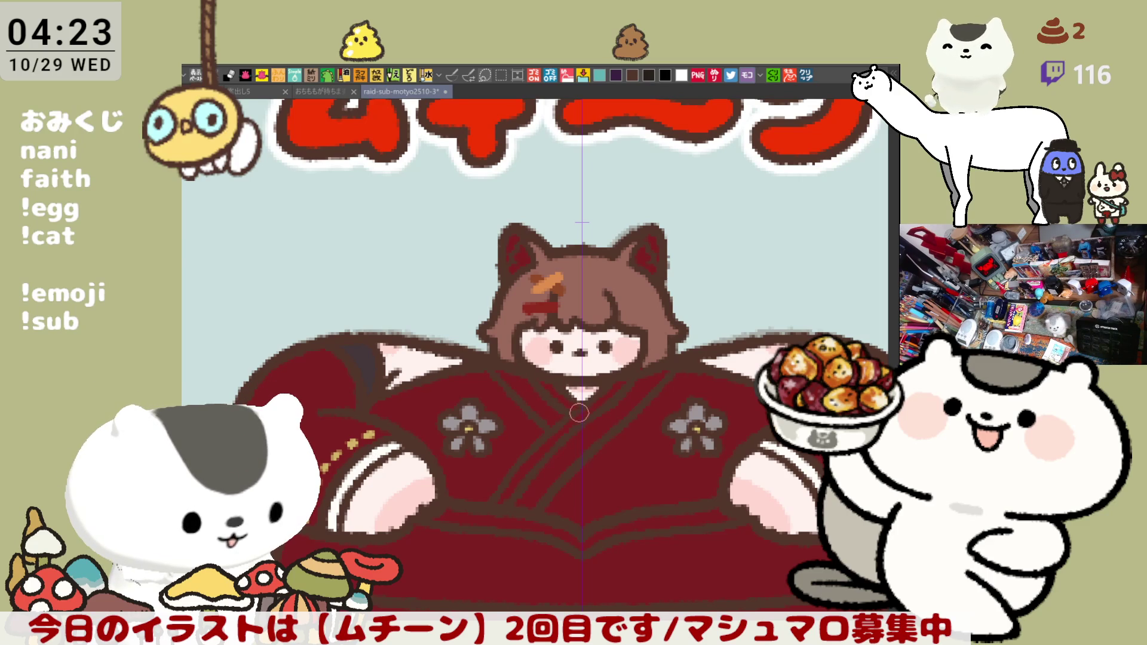
Draw white collar lines across the kimono and save the sticker sheet.
left_click_drag(622, 383, 499, 502)
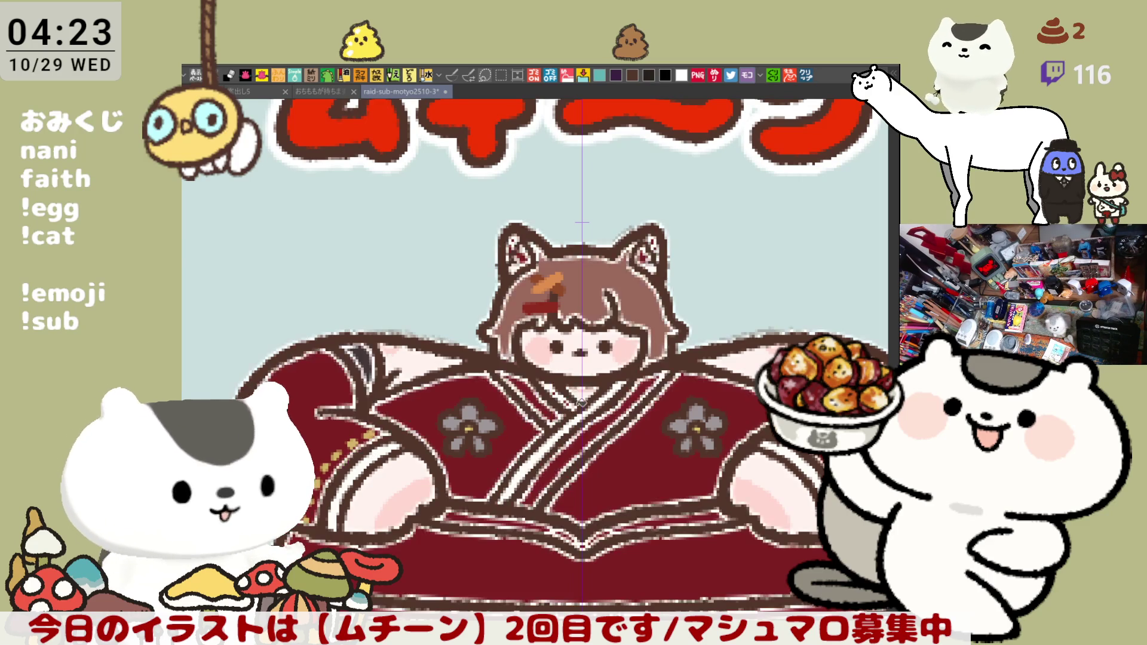
mouse_move(544, 382)
left_mouse_down()
mouse_move(579, 409)
mouse_move(542, 327)
left_mouse_up()
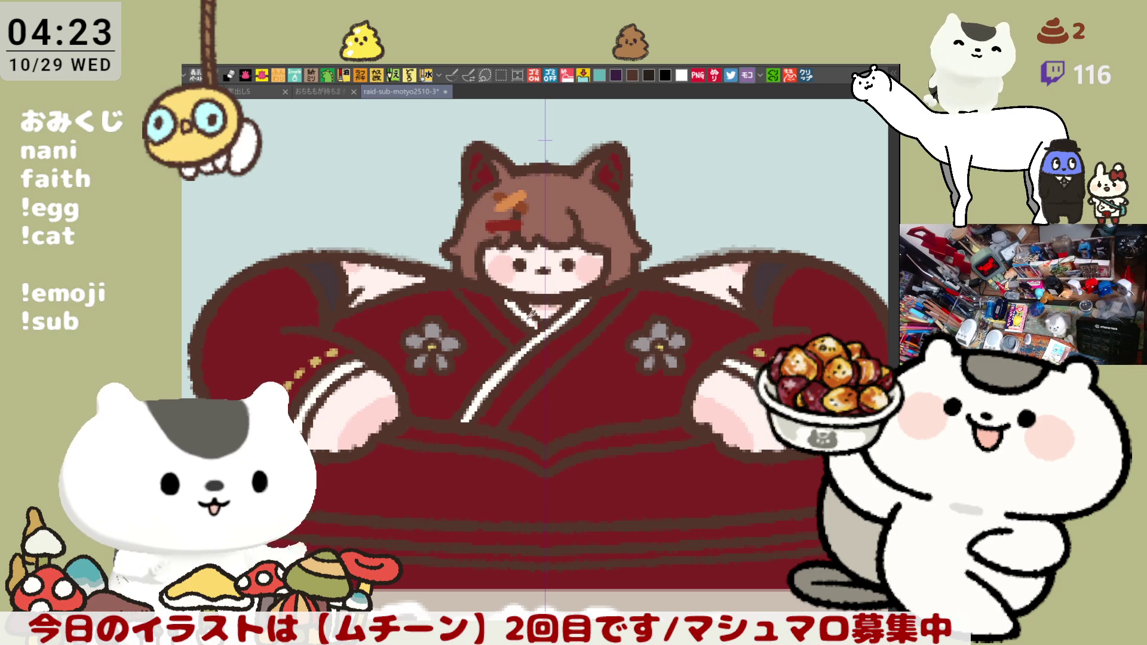
key("ctrl+s")
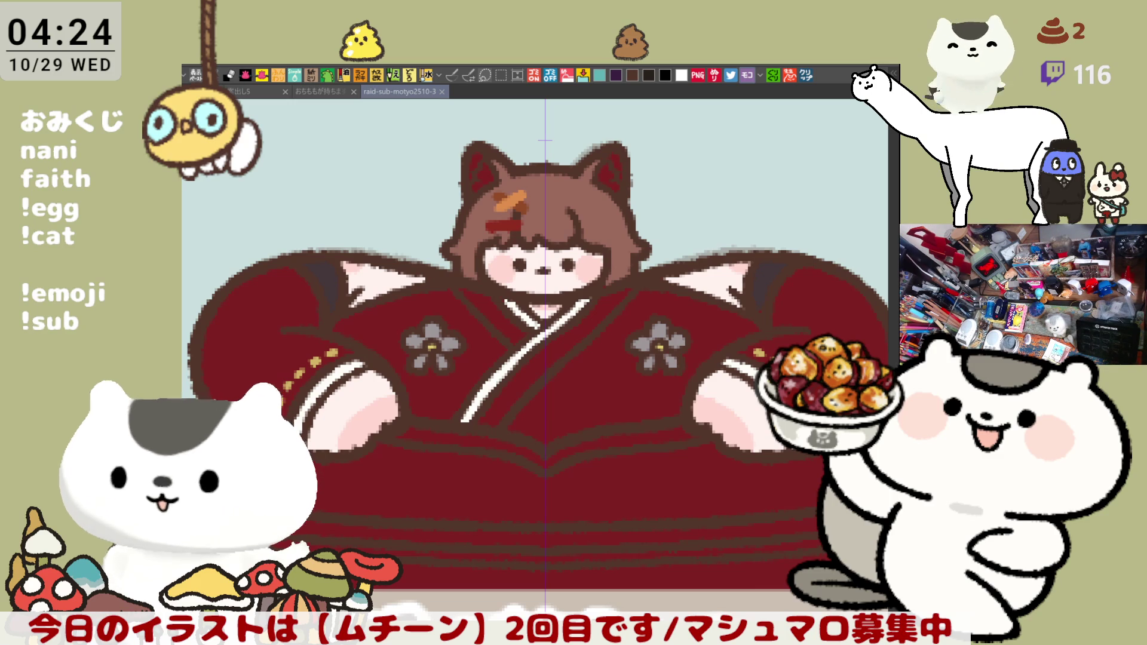
Paint the centres of both chest flowers yellow with the pen, redoing the first stroke.
left_click_drag(622, 520, 679, 437)
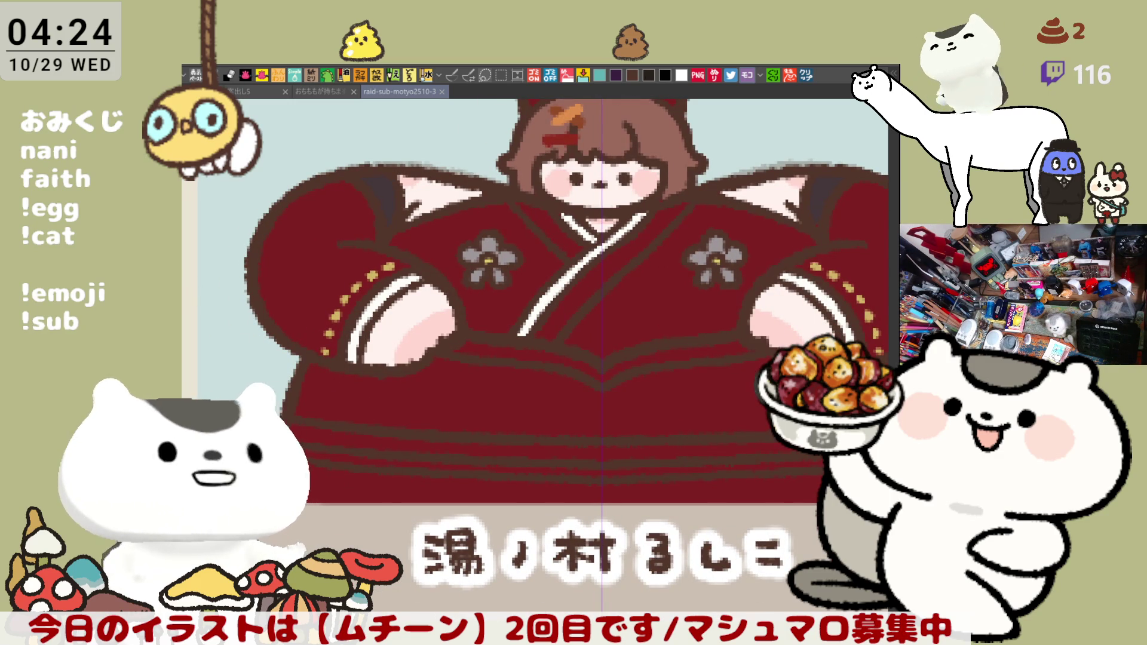
key("p")
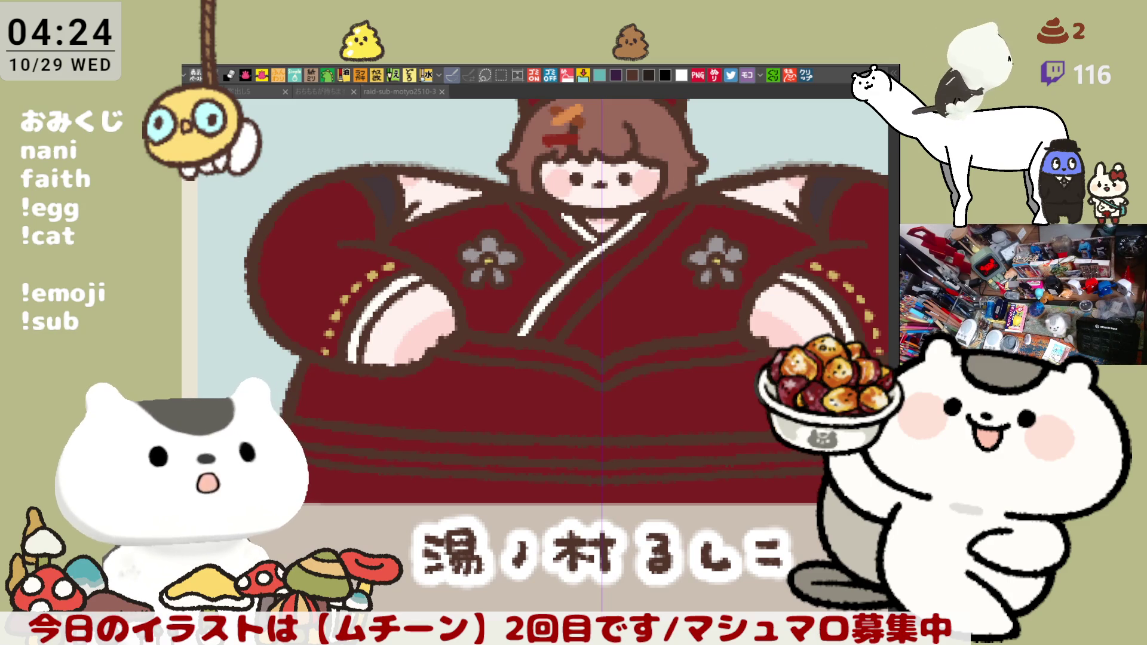
left_click_drag(489, 252, 489, 238)
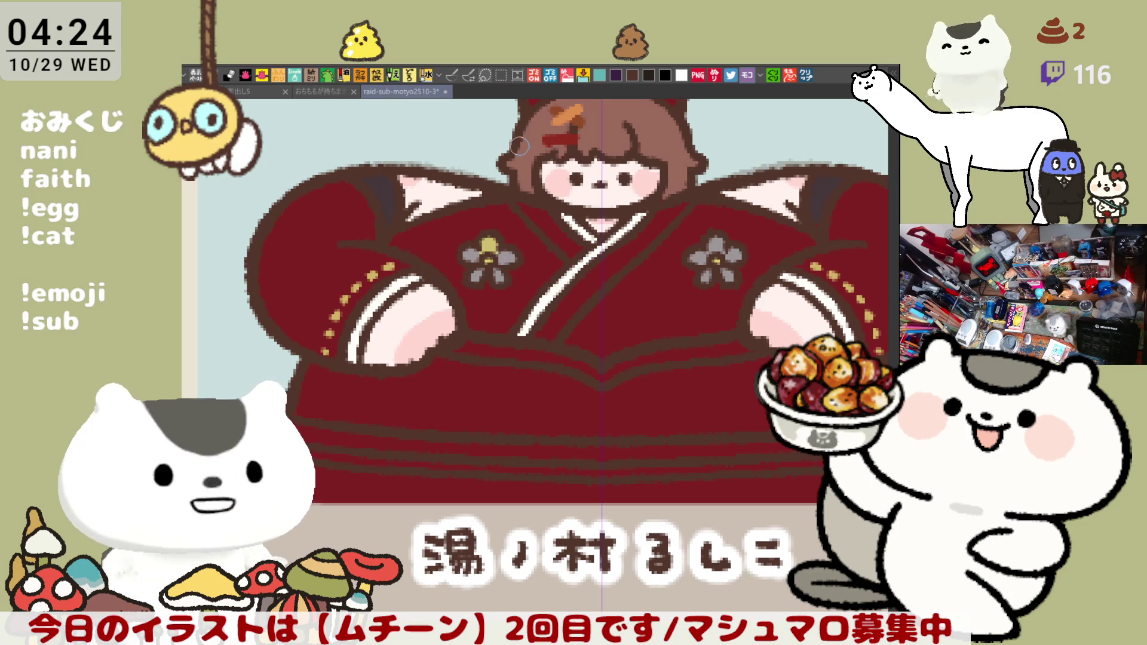
key("ctrl+z")
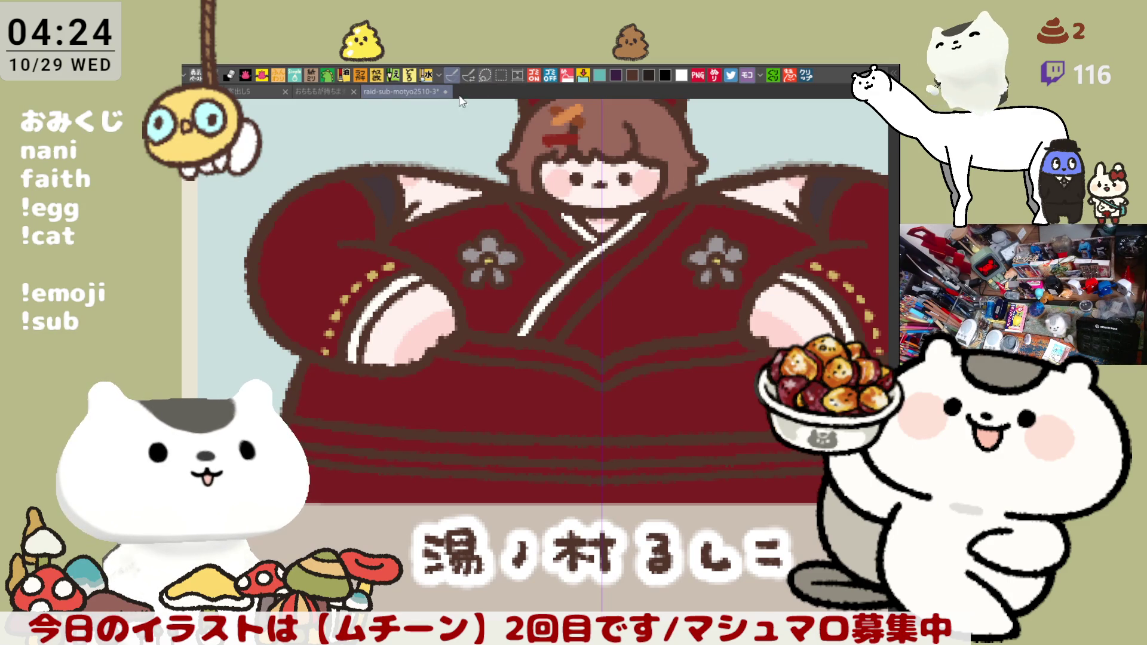
left_click_drag(489, 239, 489, 256)
Fill the grey flower petals and the kimono waist band with gold.
left_click(472, 255)
left_click(507, 258)
left_click(502, 276)
left_click(476, 275)
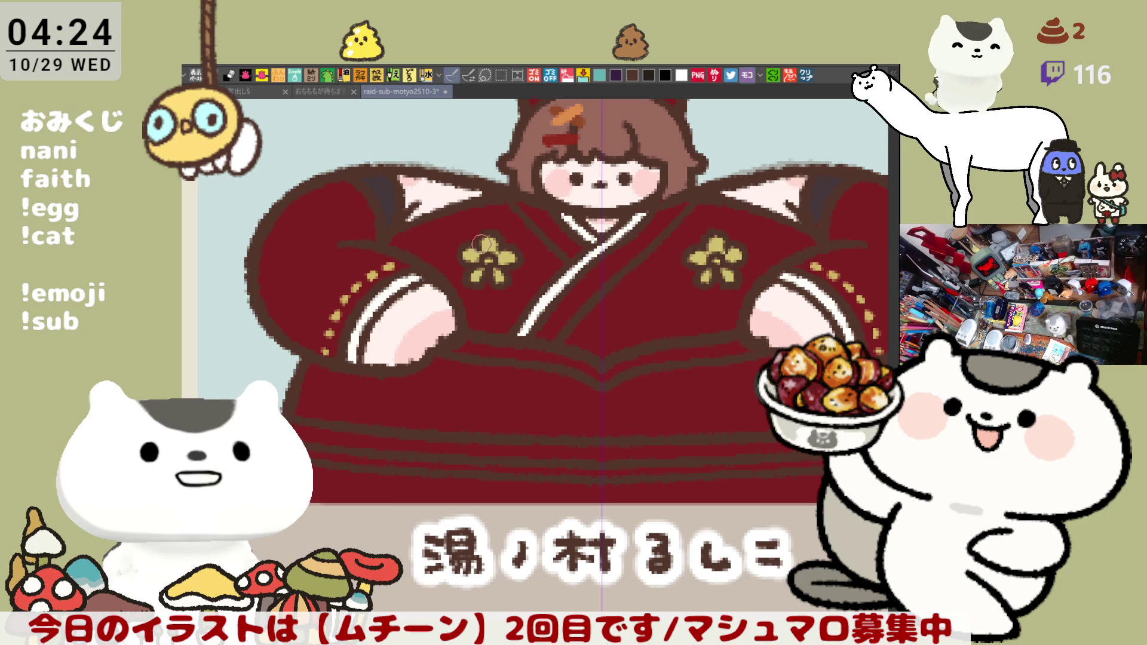
left_click(509, 354)
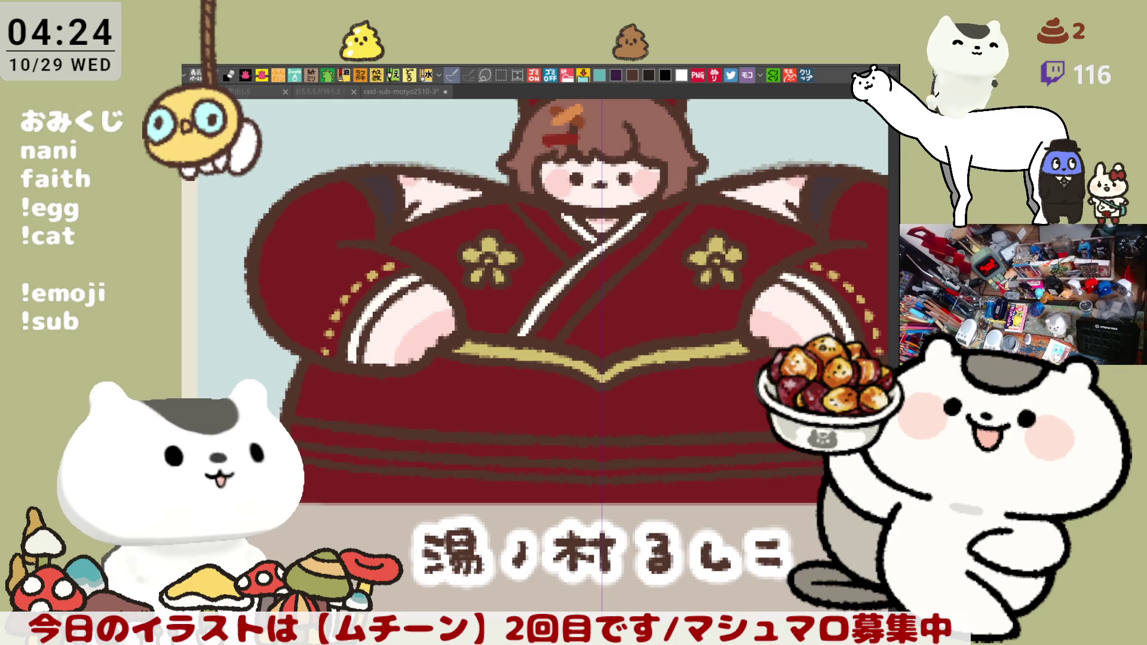
Stamp mirrored white dots along both sleeve edges.
left_click(494, 374)
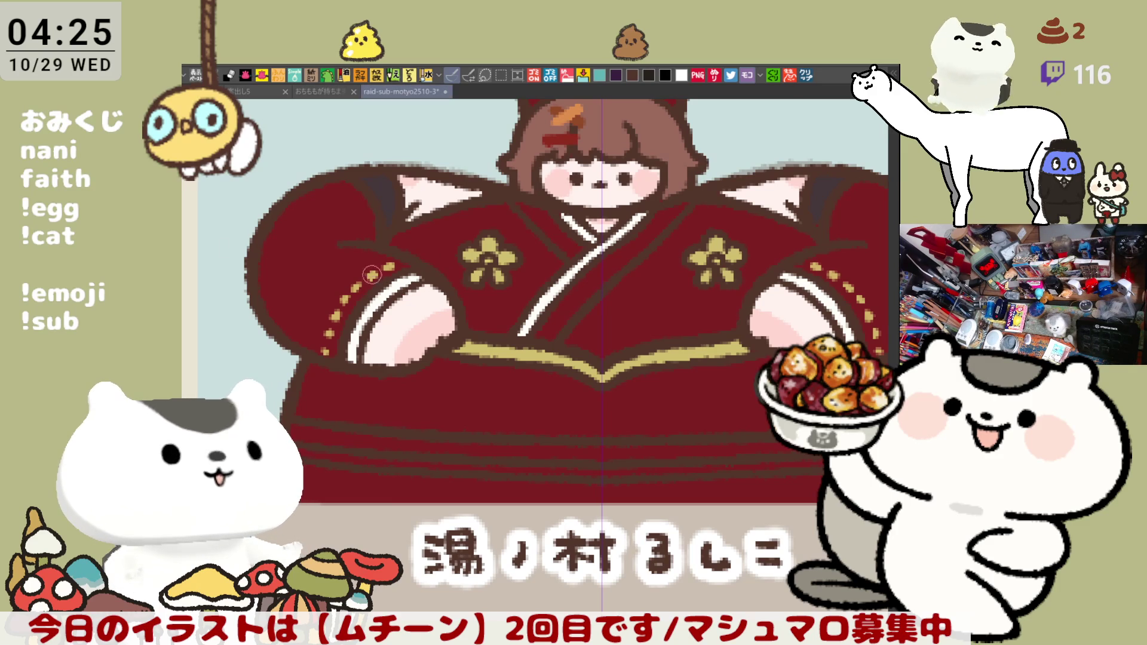
left_click(371, 276)
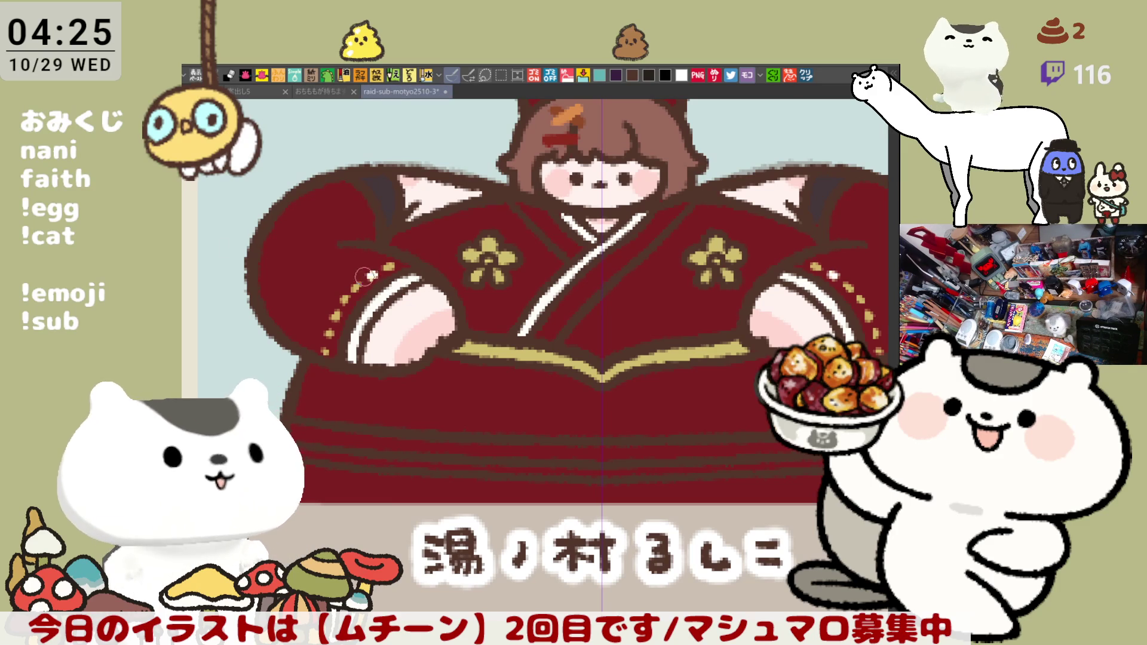
left_click(345, 301)
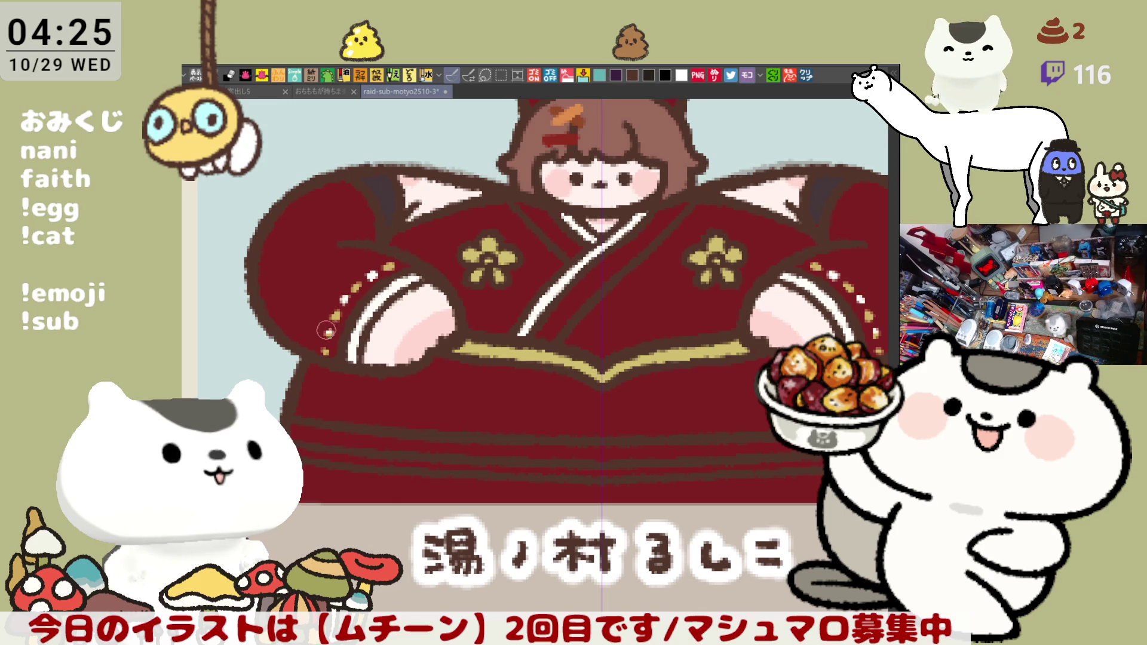
left_click_drag(684, 405, 632, 379)
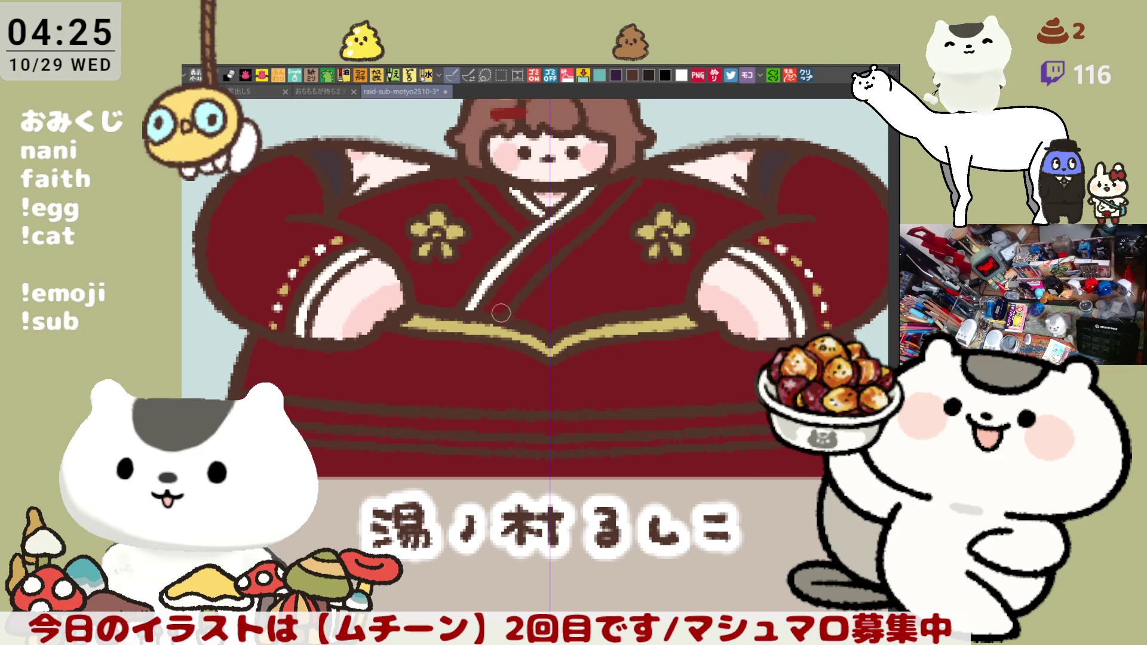
Dab a row of gold dots across the skirt below the obi, then undo and restart it.
left_click(383, 340)
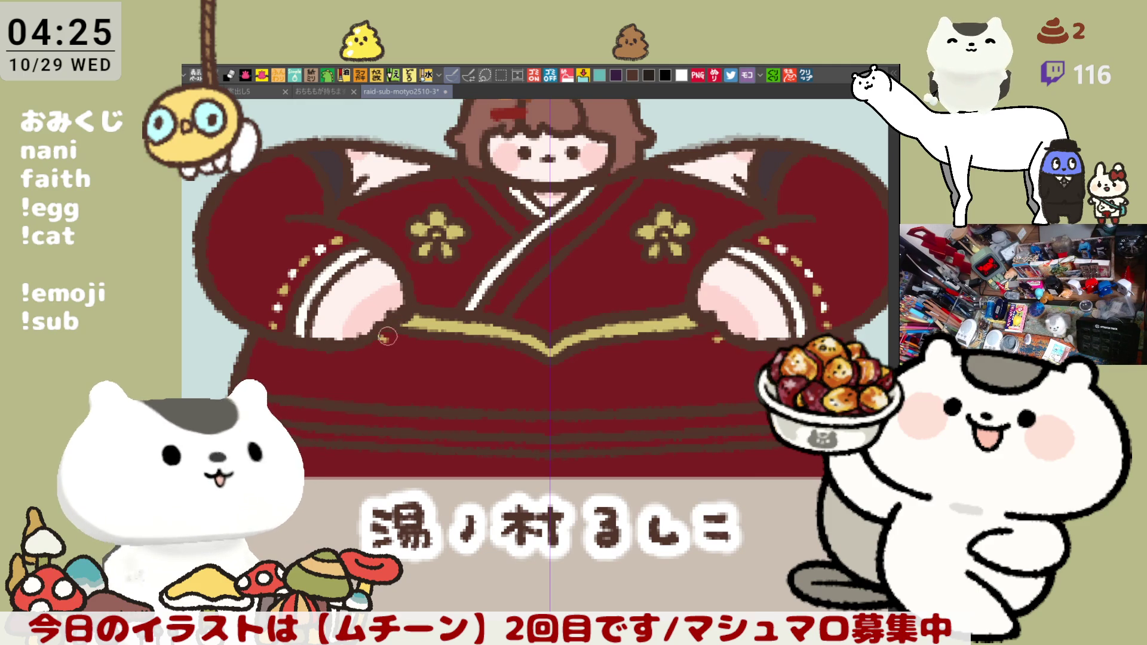
left_click(426, 346)
left_click(462, 352)
left_click(497, 359)
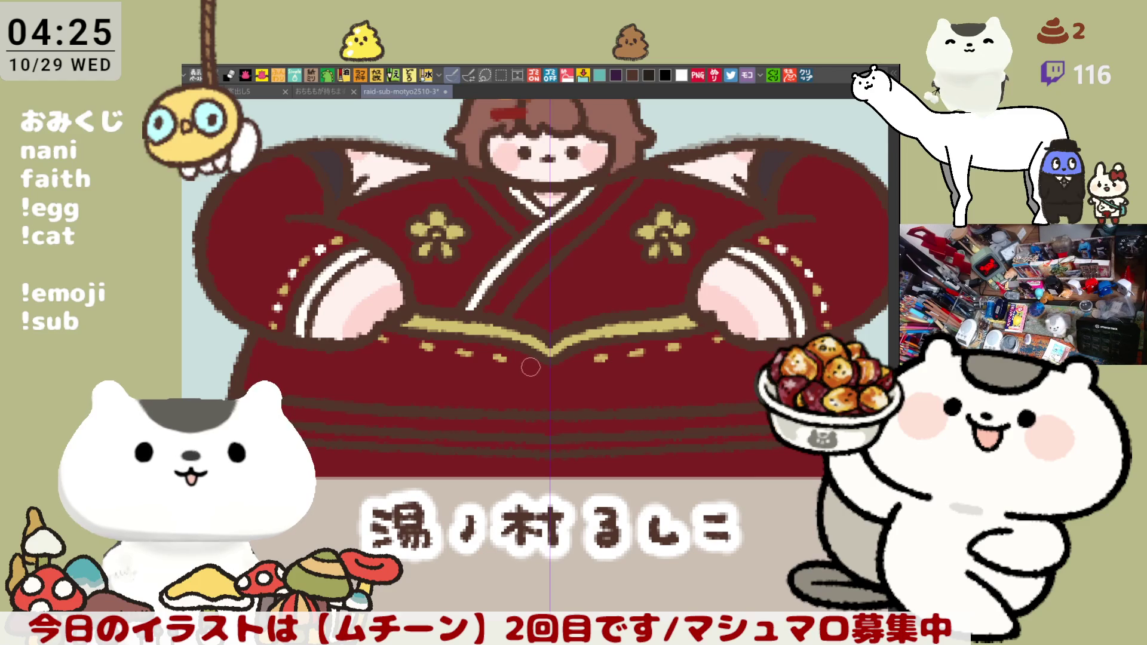
left_click(531, 367)
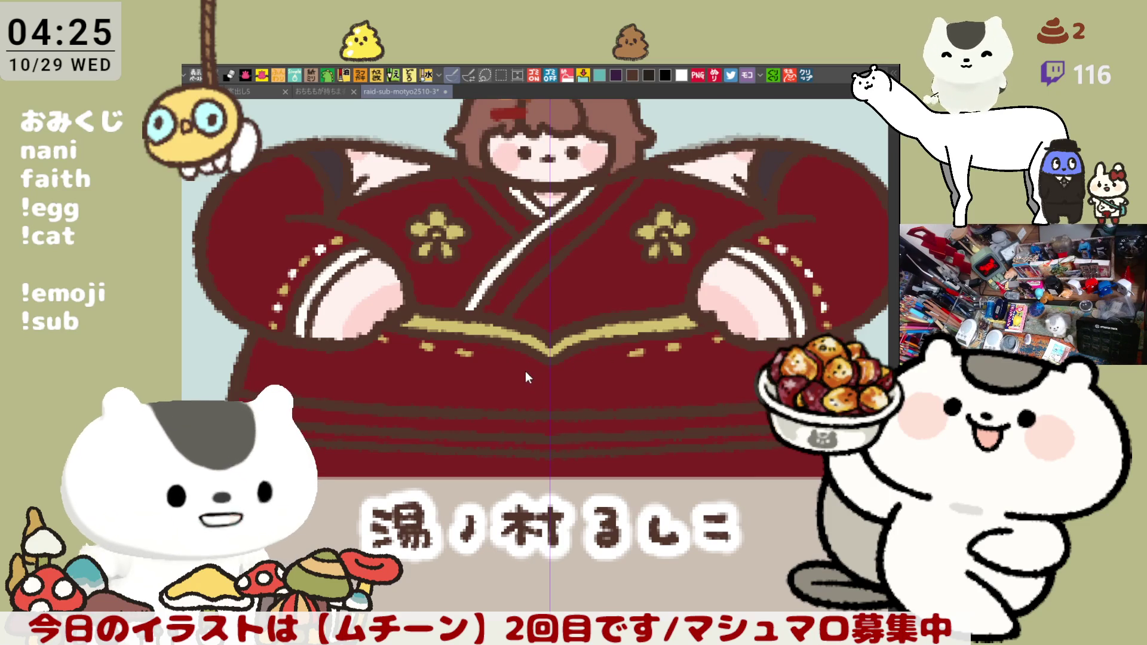
key("ctrl+z")
key("ctrl+z")
key("ctrl+z")
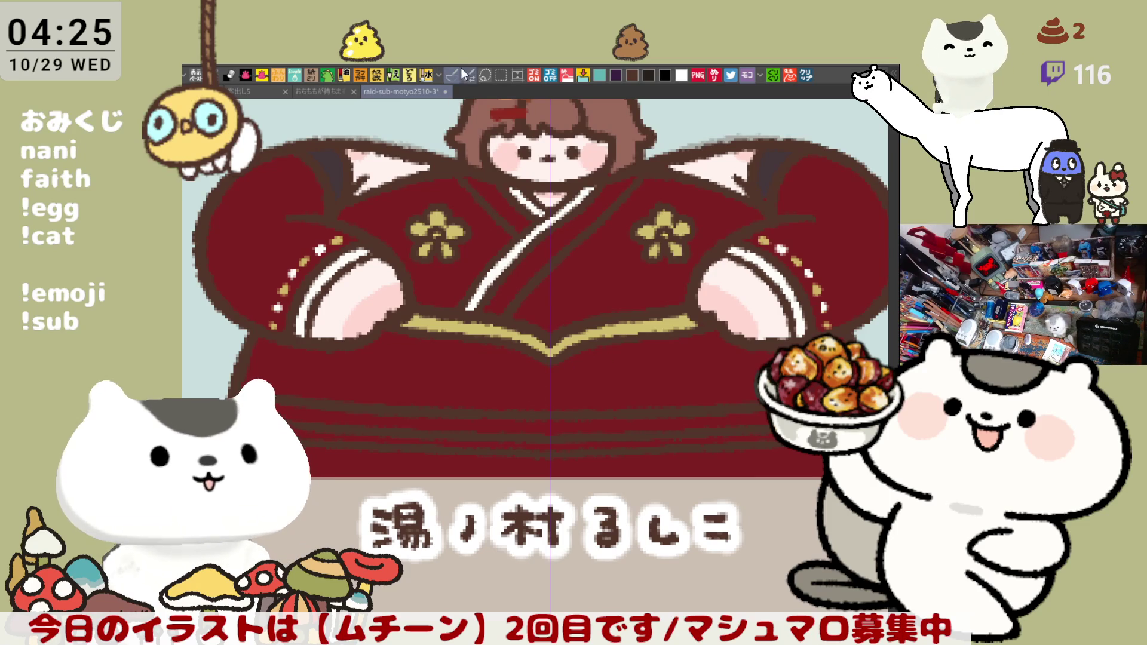
left_click(382, 342)
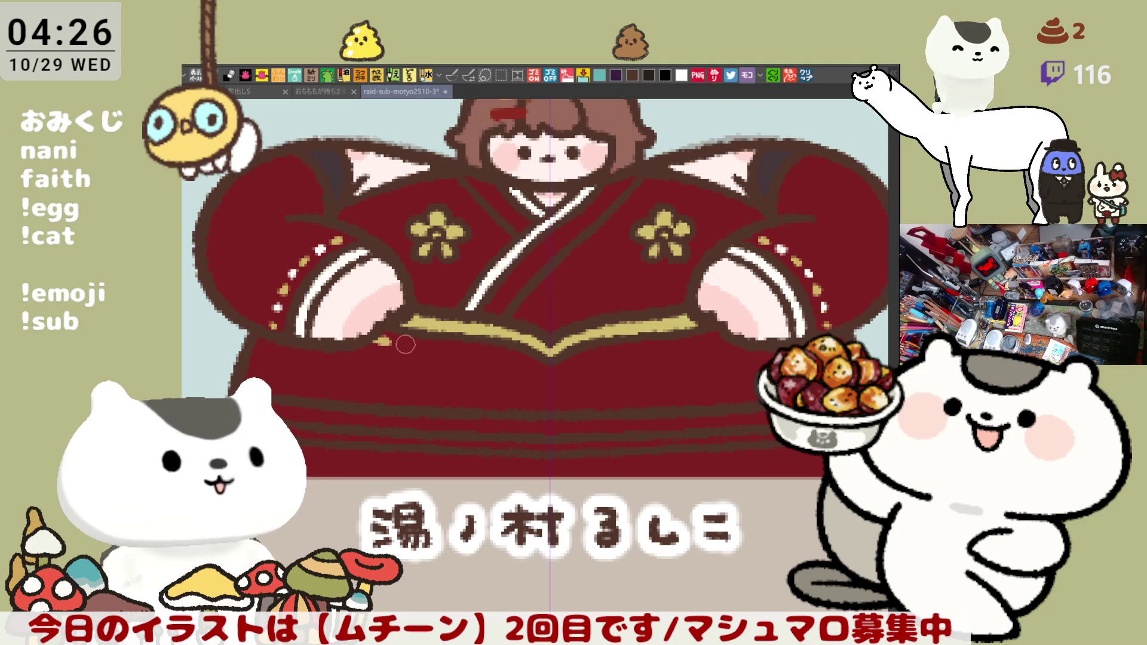
Try short tan and white dashes on the skirt, undoing the unwanted ones.
mouse_move(452, 351)
left_mouse_down()
mouse_move(436, 351)
mouse_move(469, 353)
left_mouse_up()
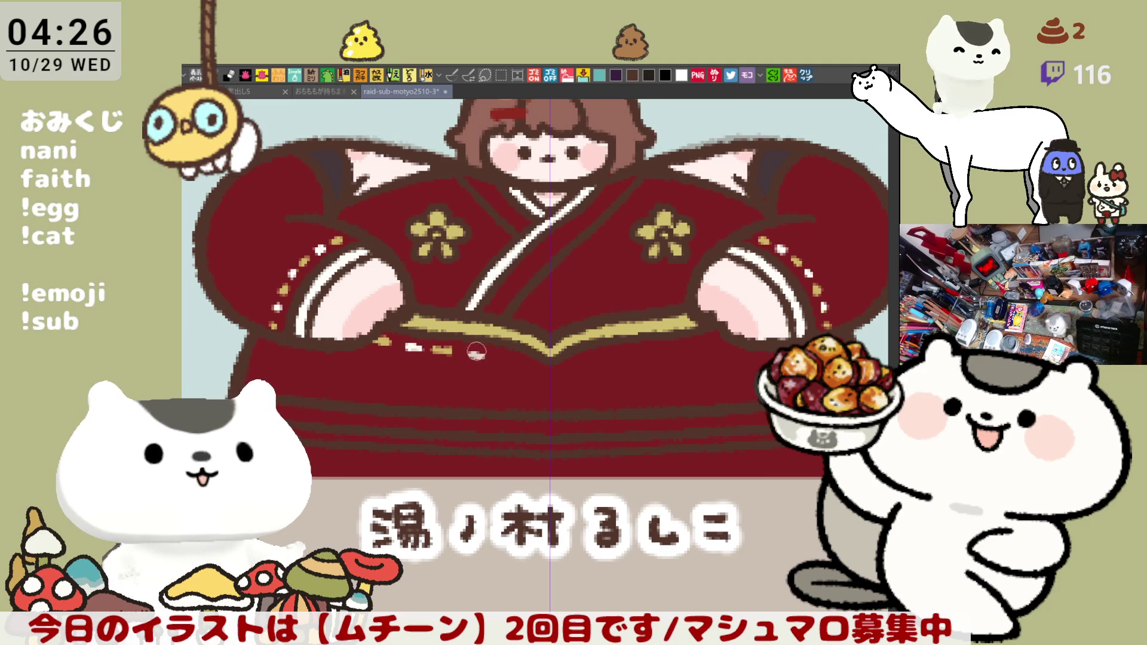
left_click_drag(515, 361, 482, 353)
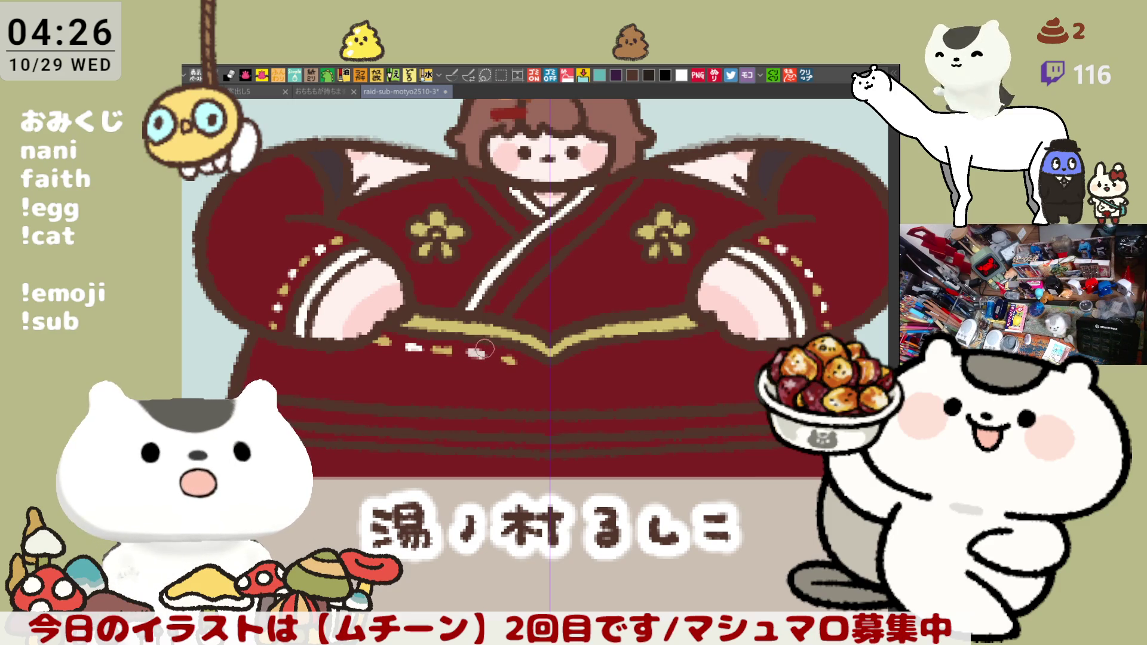
key("ctrl+z")
key("ctrl+z")
key("ctrl+z")
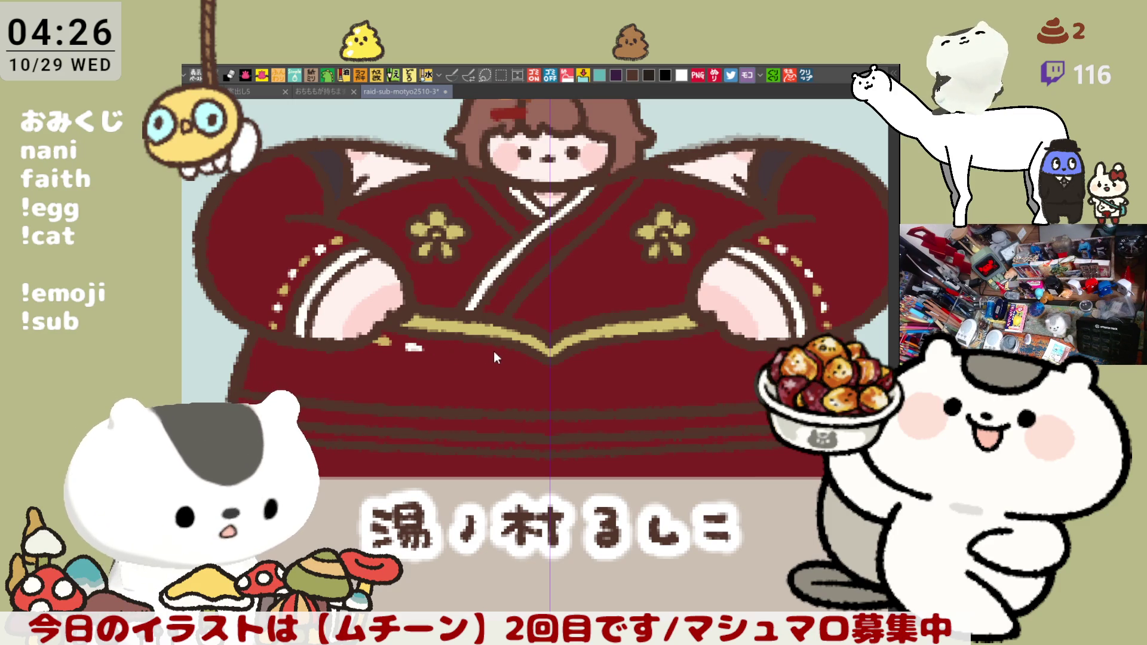
left_click(523, 367)
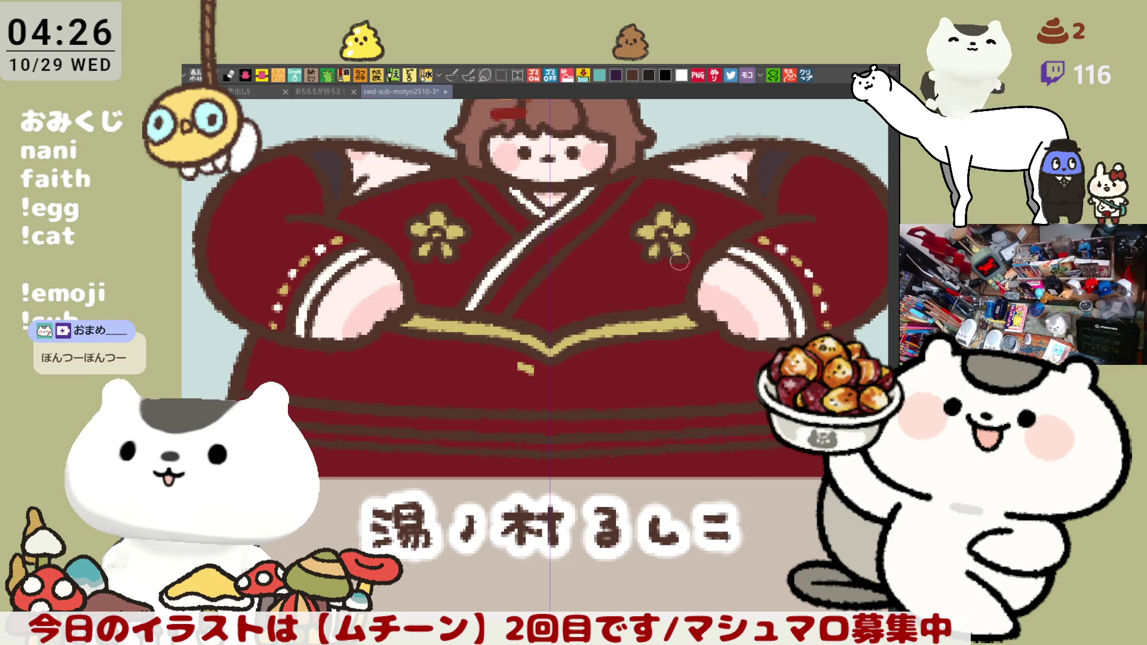
left_click(572, 372)
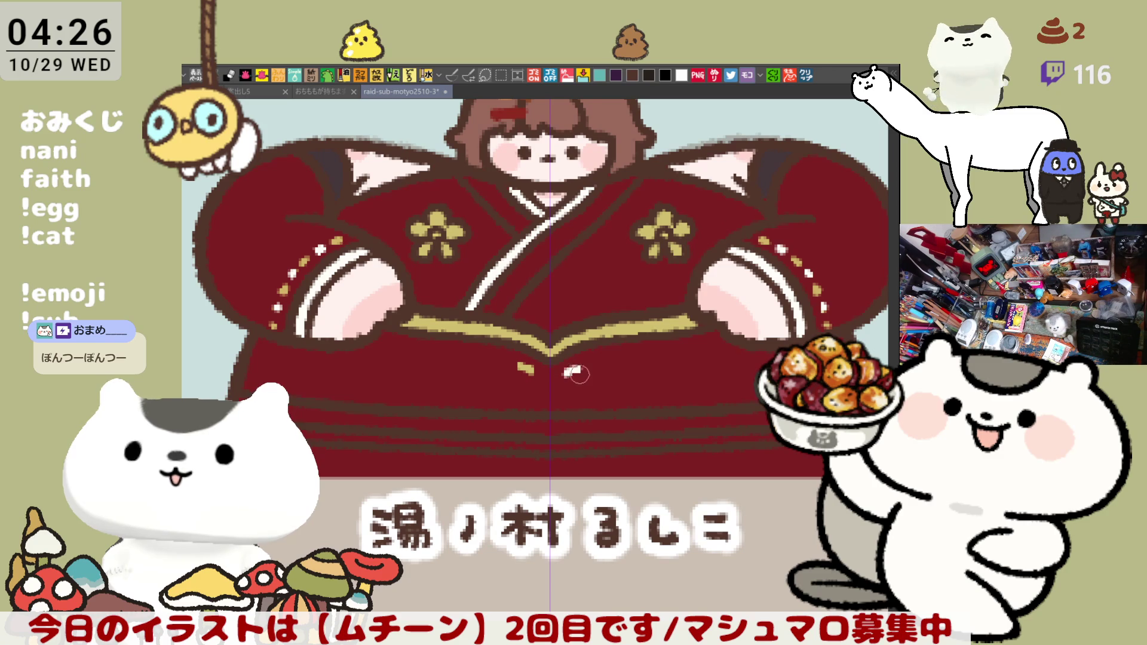
key("ctrl+z")
Paint alternating white and gold dashes along the skirt hem, then switch to the Pen.
left_click_drag(564, 372, 581, 367)
left_click_drag(484, 357, 505, 360)
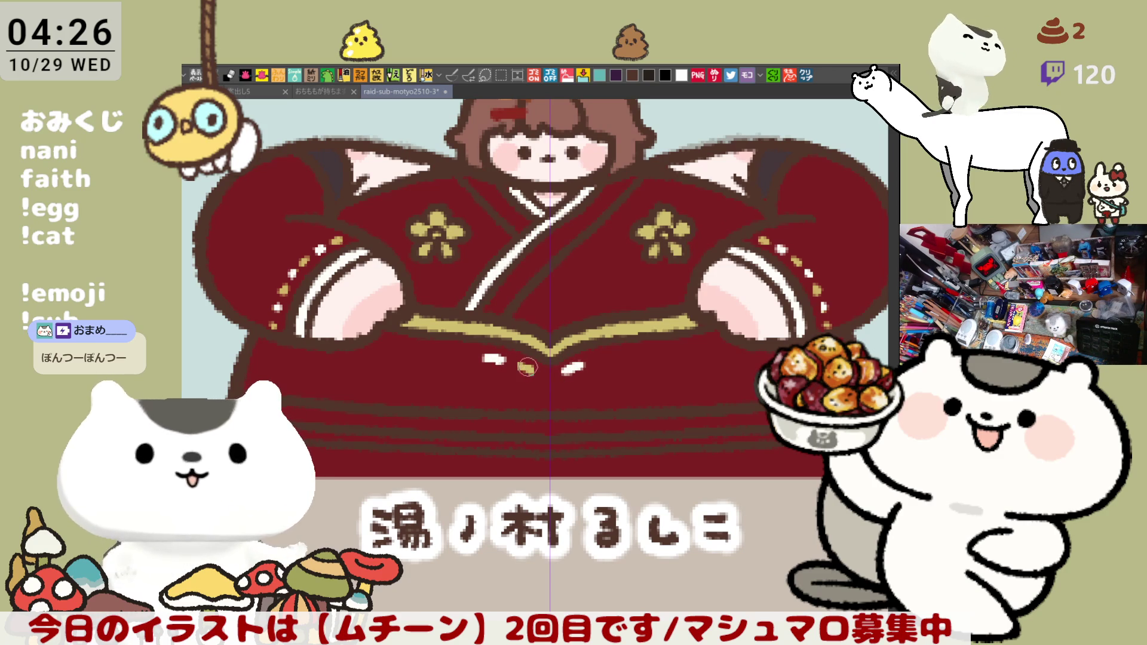
left_click_drag(599, 359, 615, 358)
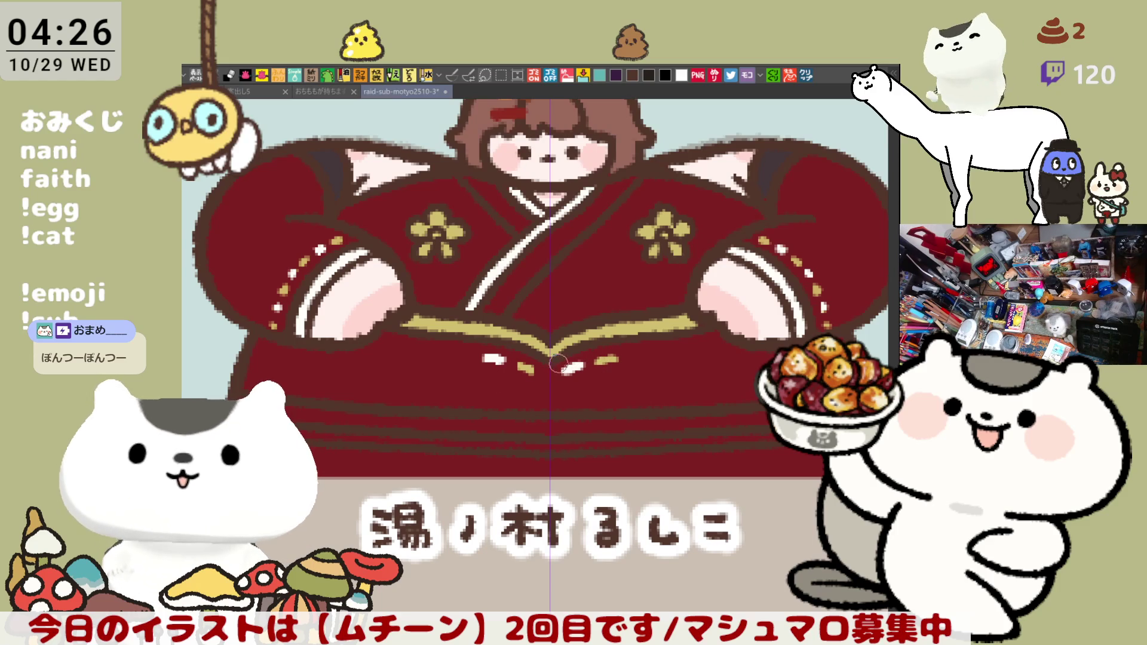
left_click_drag(628, 356, 707, 344)
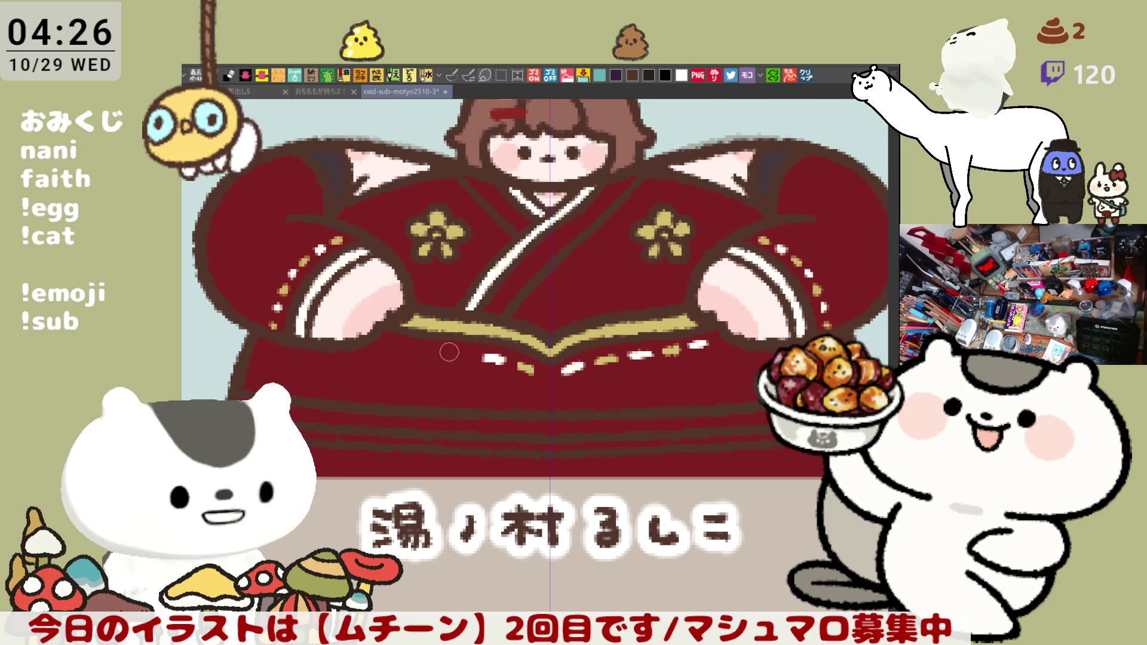
left_click(399, 345)
left_click(419, 345)
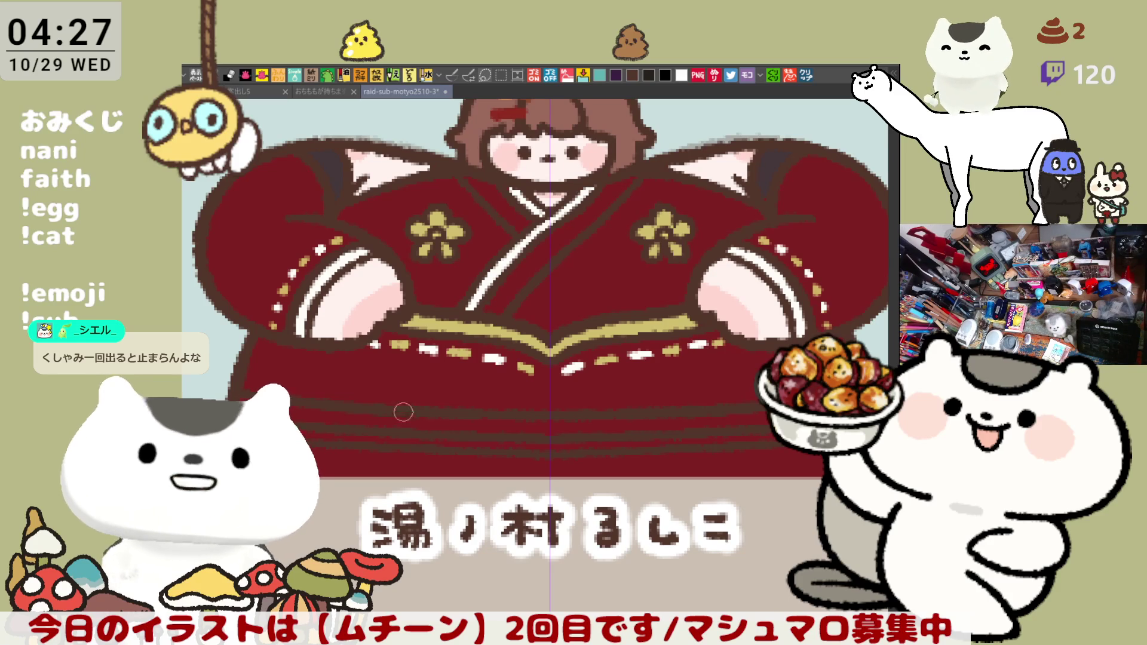
left_click(452, 75)
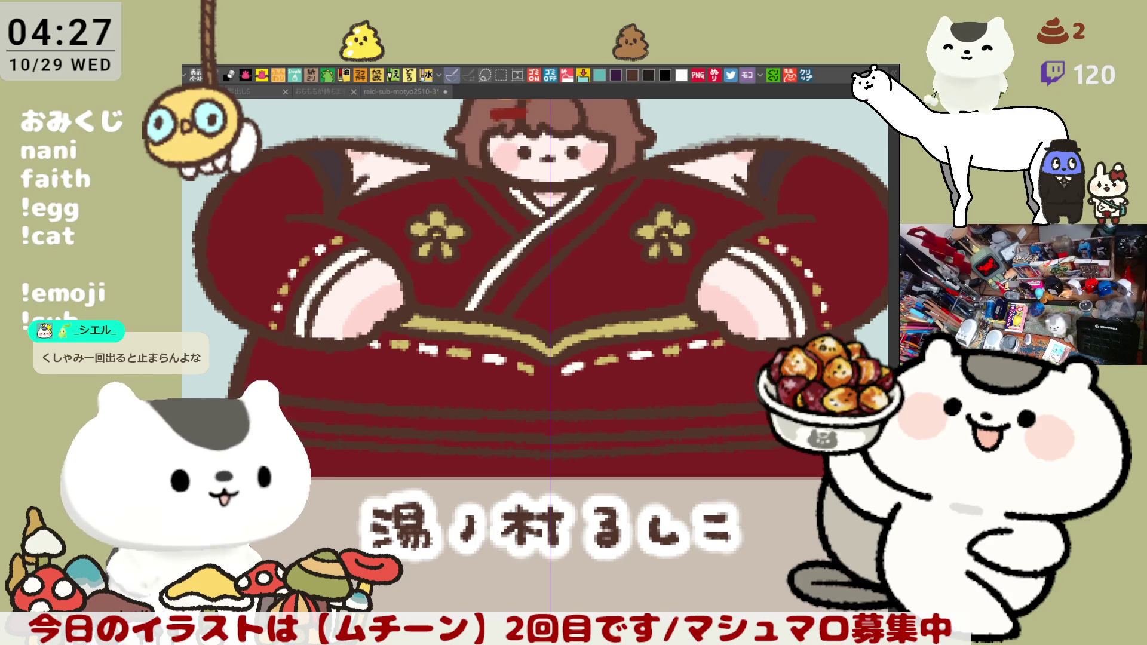
left_click(382, 389)
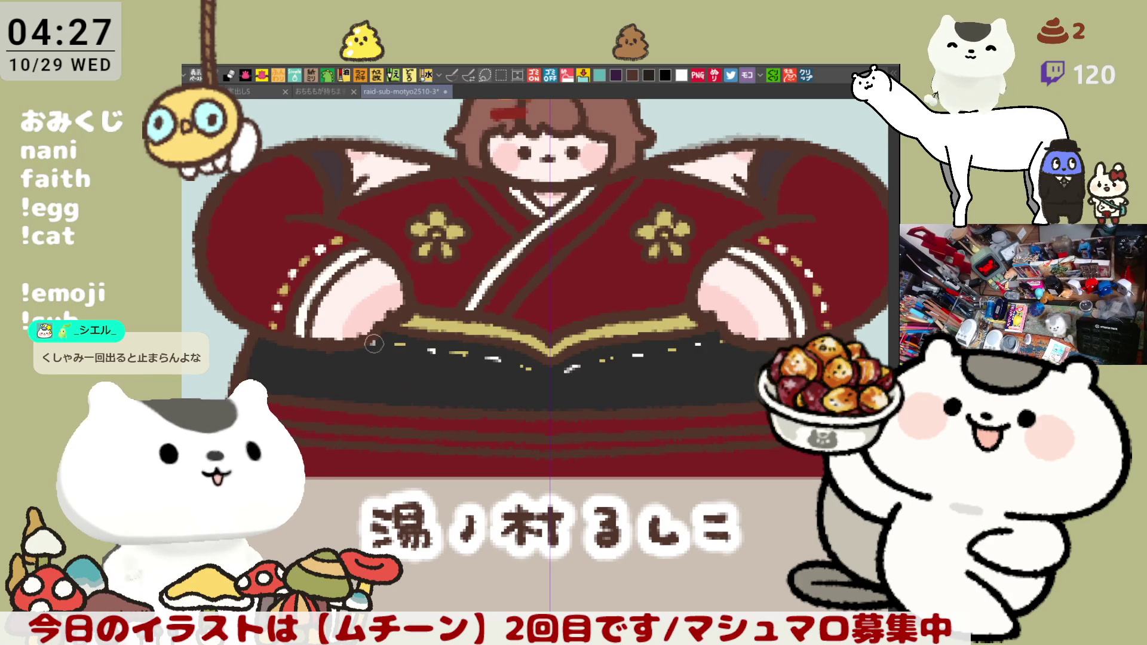
mouse_move(367, 345)
left_mouse_down()
mouse_move(548, 379)
mouse_move(720, 342)
left_mouse_up()
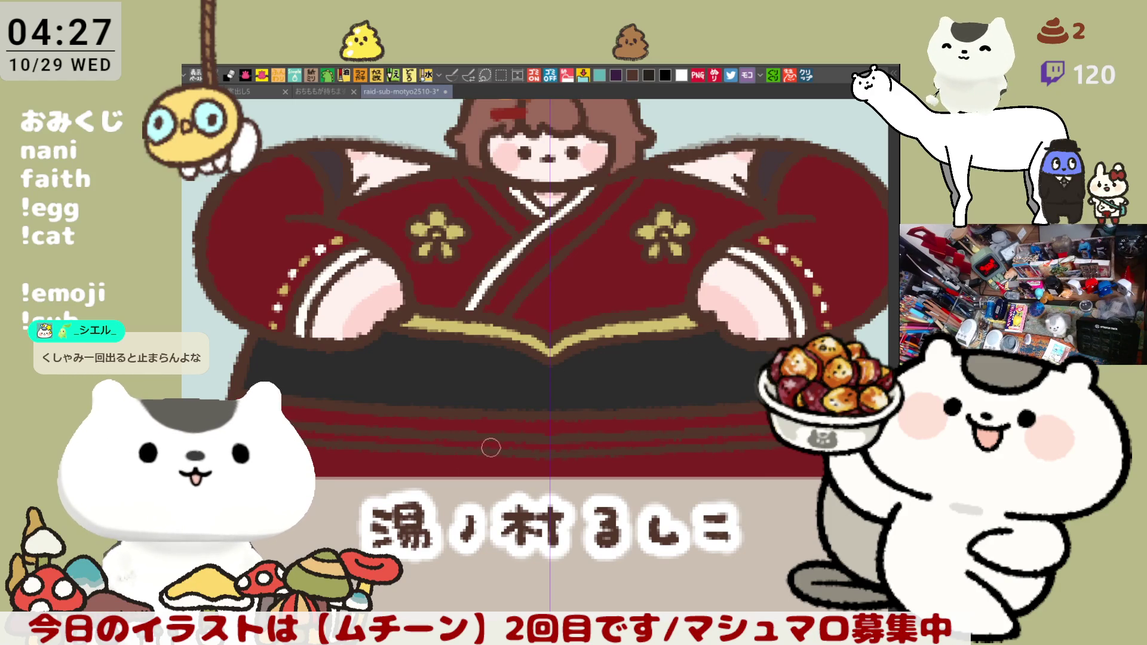
key("p")
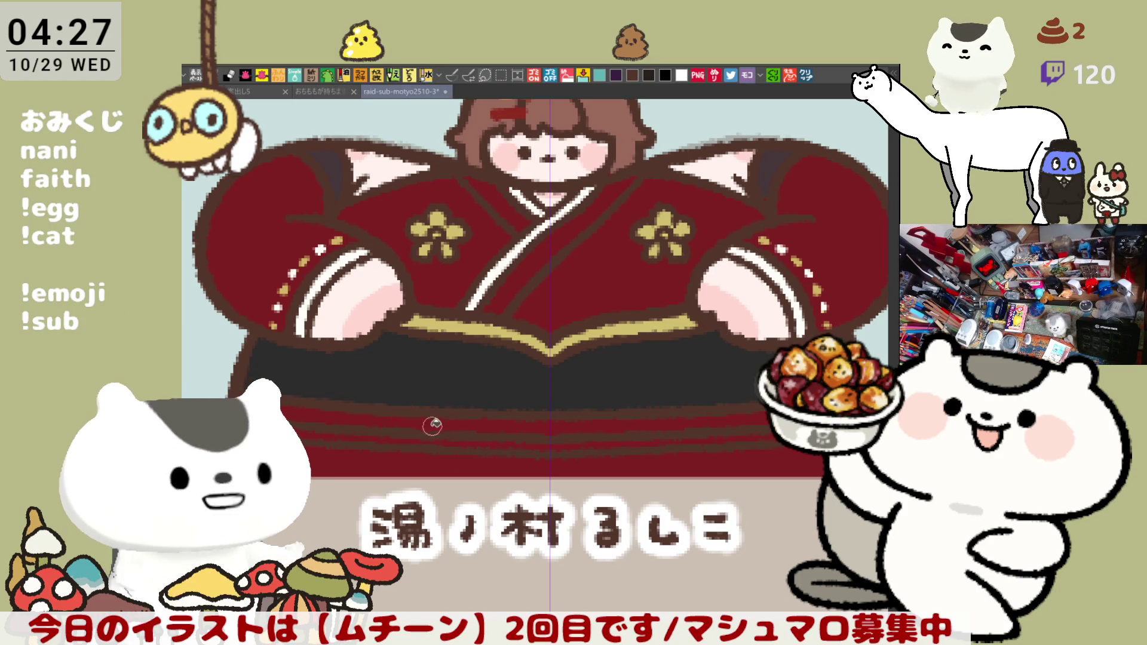
left_click_drag(281, 418, 768, 426)
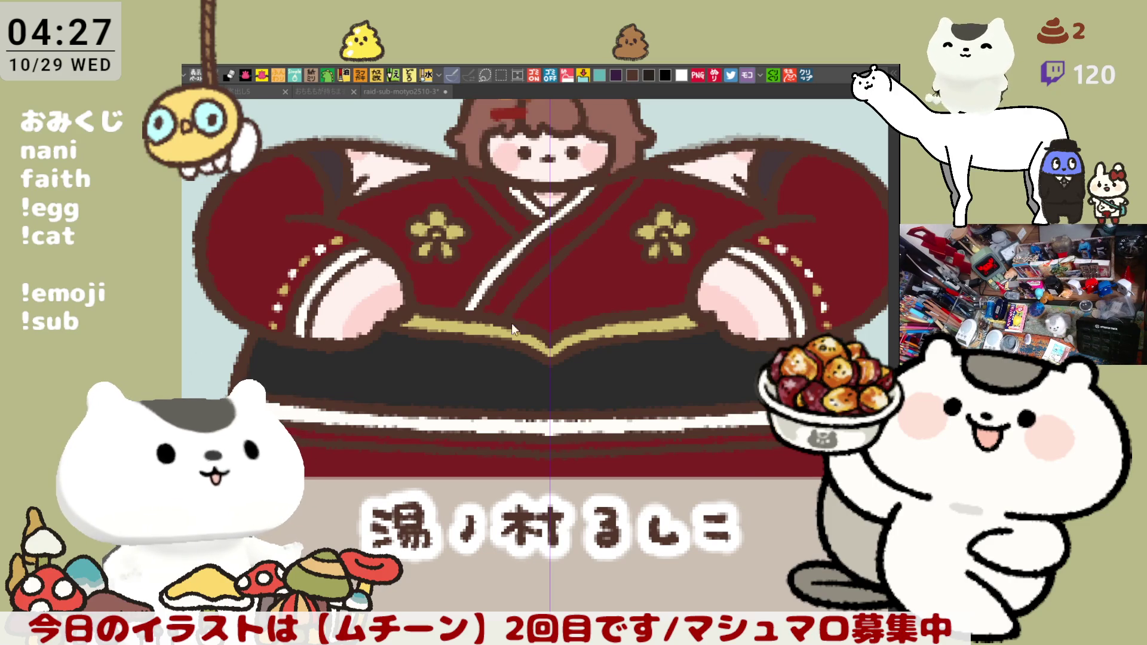
left_click(417, 437)
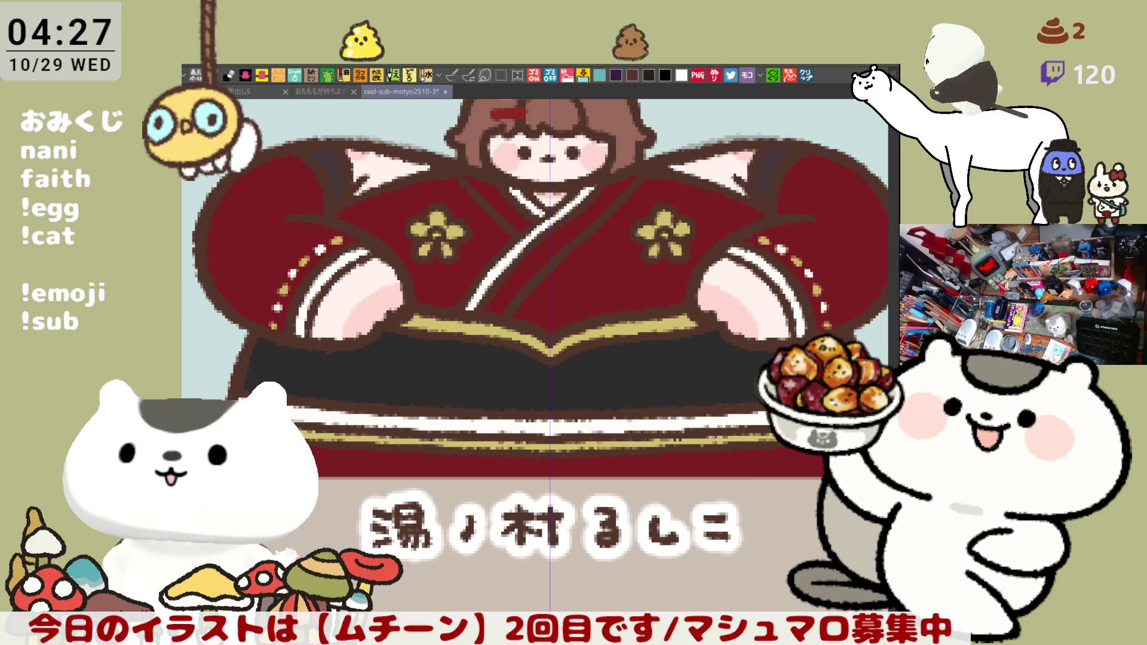
left_click(462, 462)
left_click_drag(637, 460, 599, 435)
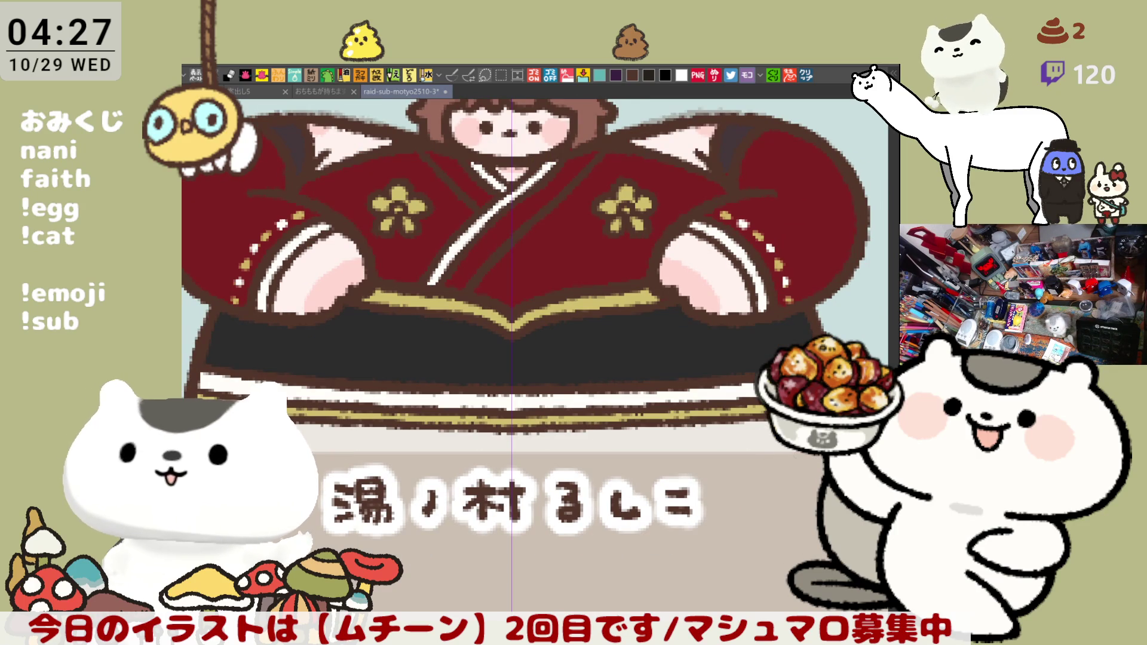
left_click_drag(727, 424, 710, 461)
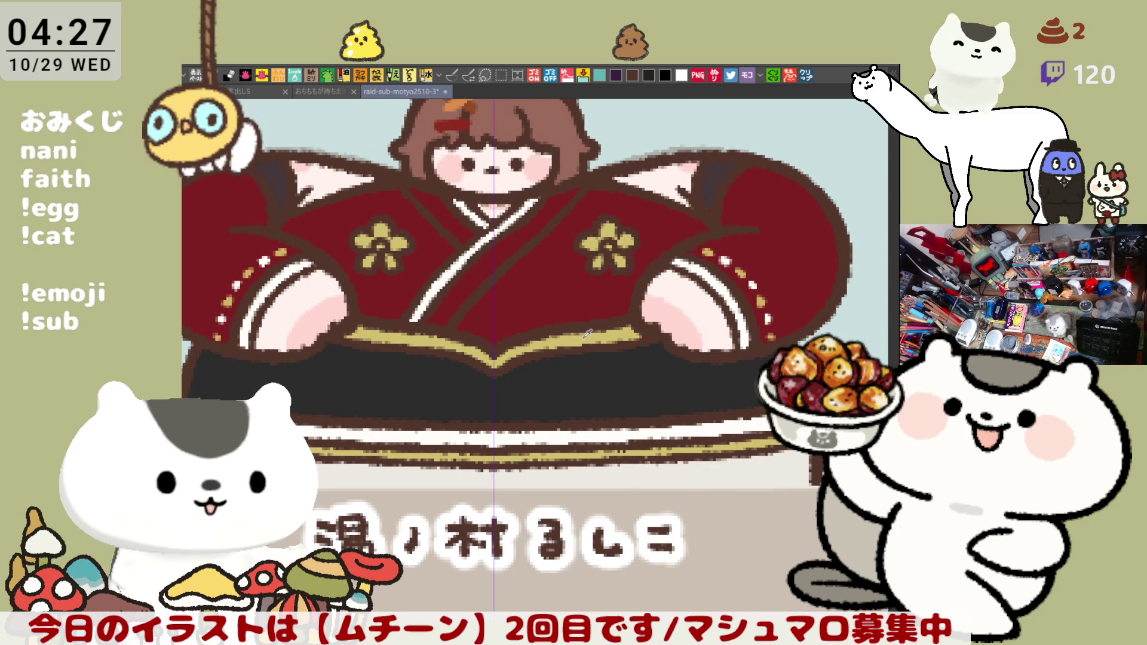
left_click(452, 75)
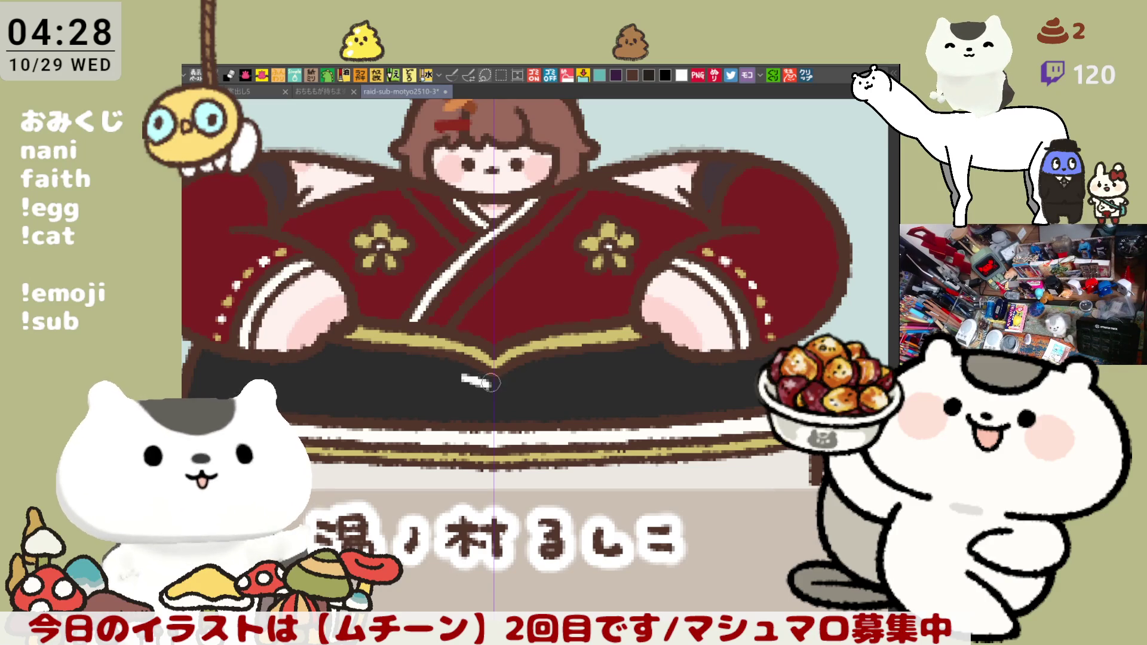
Add a white and a gold dash to the black hakama, save, and paste the goo article into a new canvas.
mouse_move(464, 375)
left_mouse_down()
mouse_move(486, 387)
mouse_move(522, 377)
left_mouse_up()
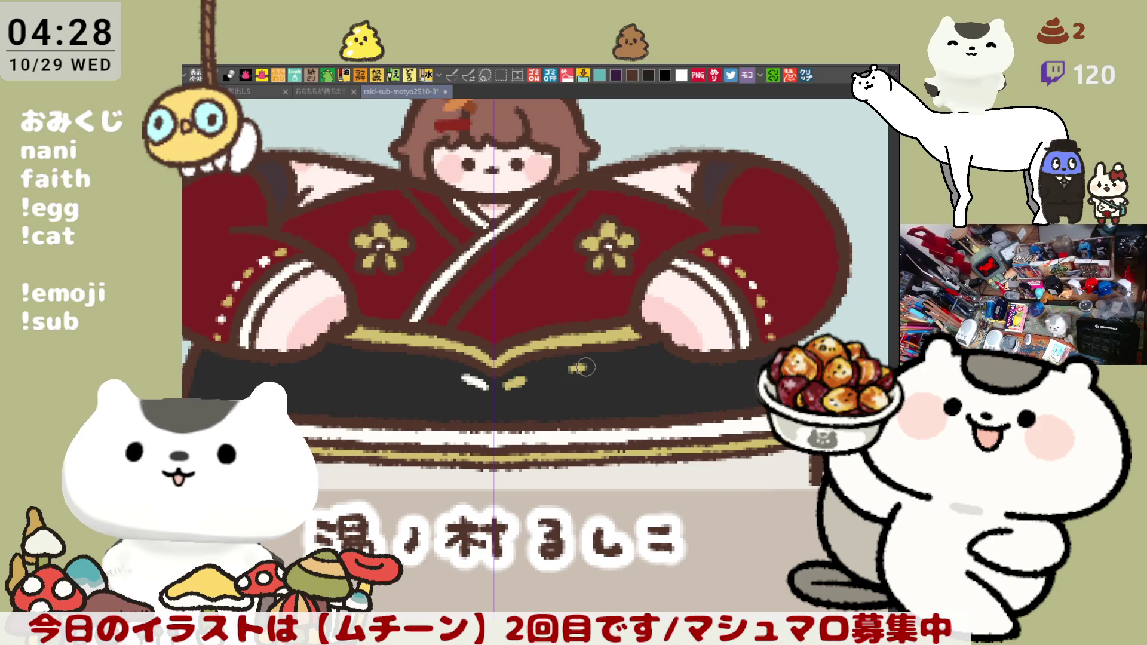
left_click_drag(565, 372, 590, 366)
key("ctrl+s")
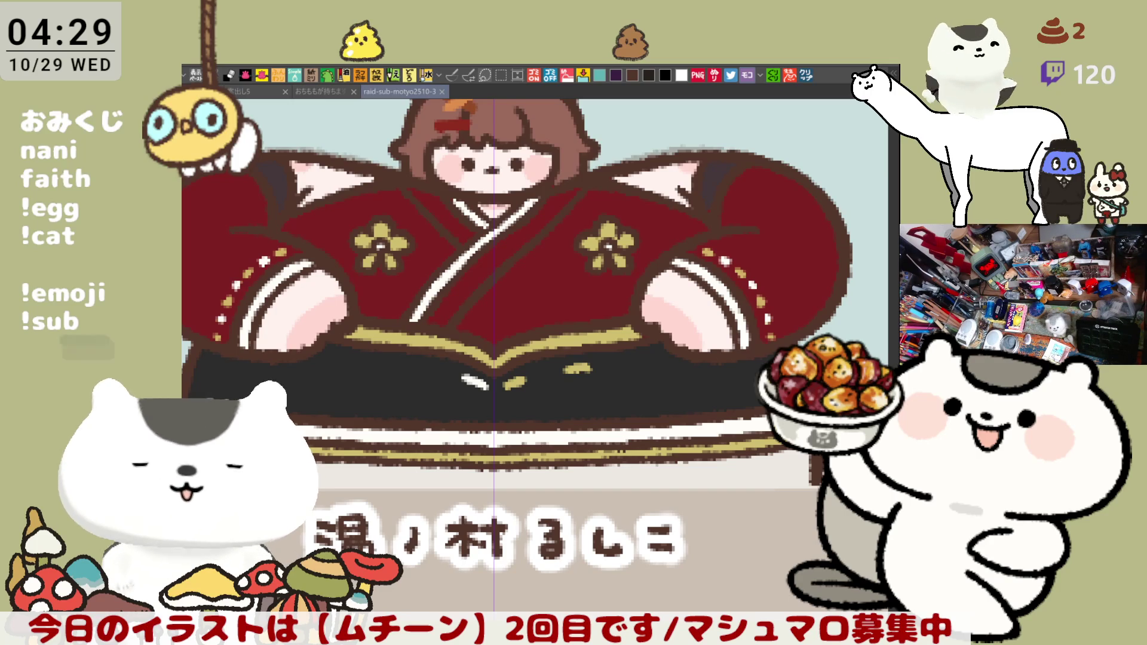
left_click(806, 75)
scroll(478, 334, "up", 4)
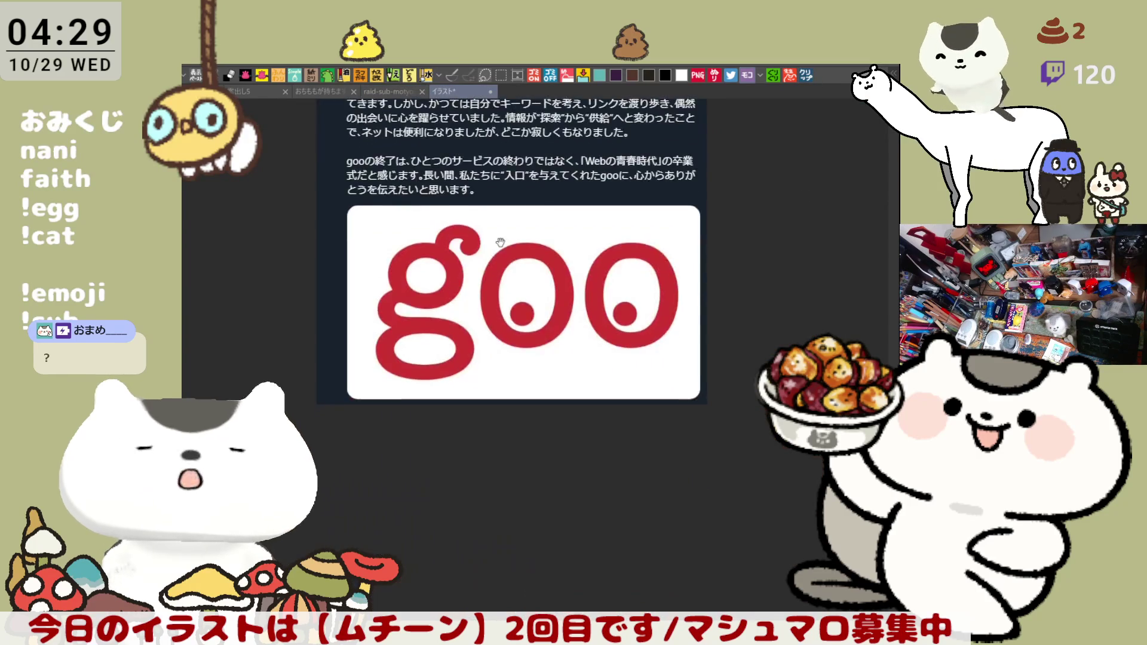
scroll(488, 364, "up", 1)
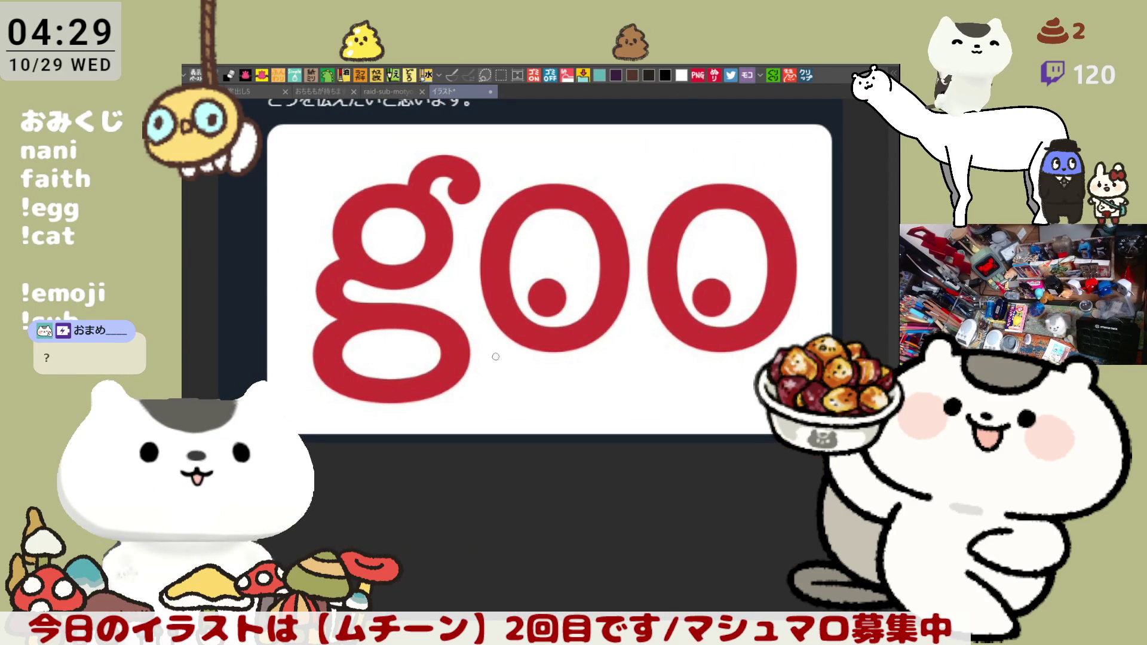
scroll(513, 319, "down", 1)
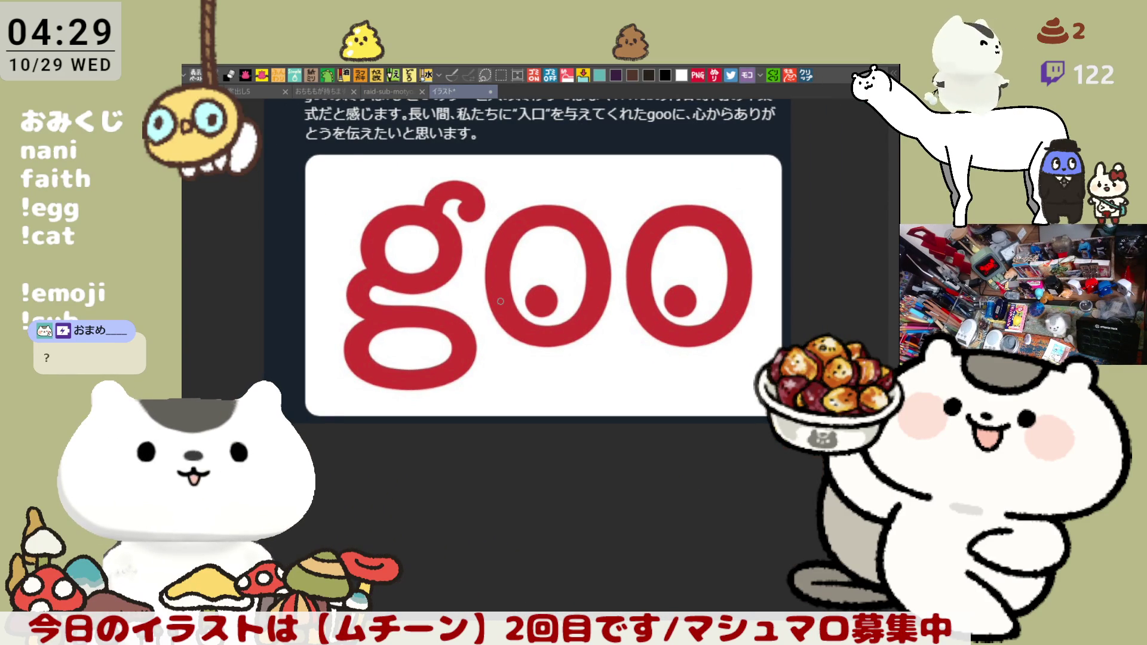
scroll(501, 301, "down", 4)
scroll(481, 381, "up", 3)
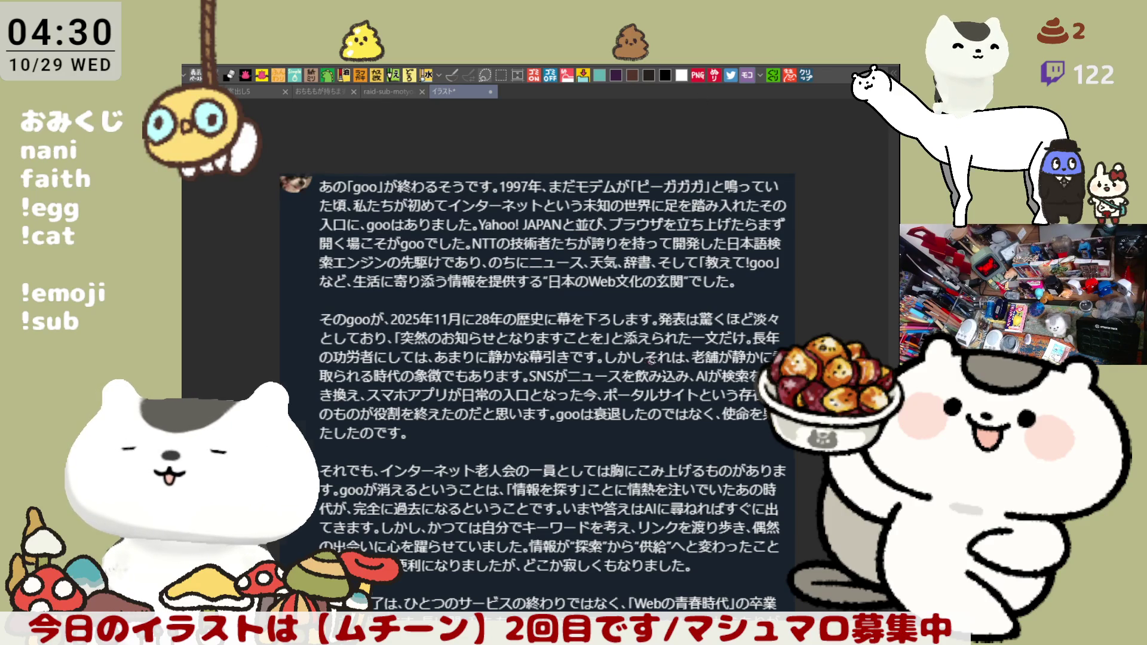
scroll(651, 360, "down", 1)
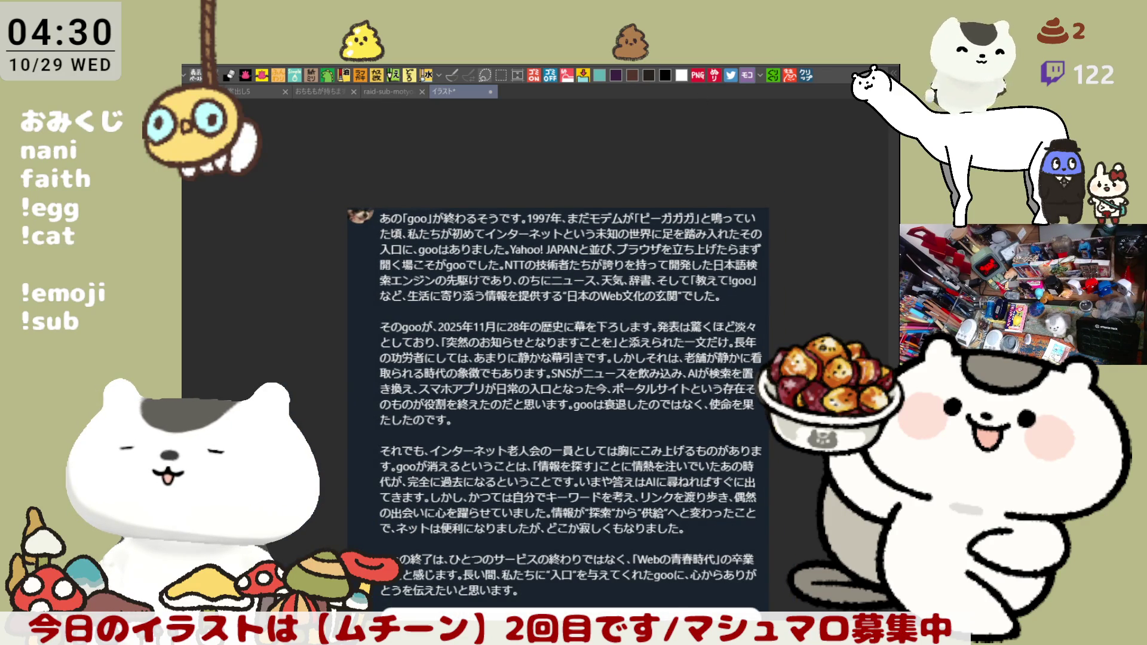
scroll(657, 448, "down", 5)
scroll(619, 477, "up", 1)
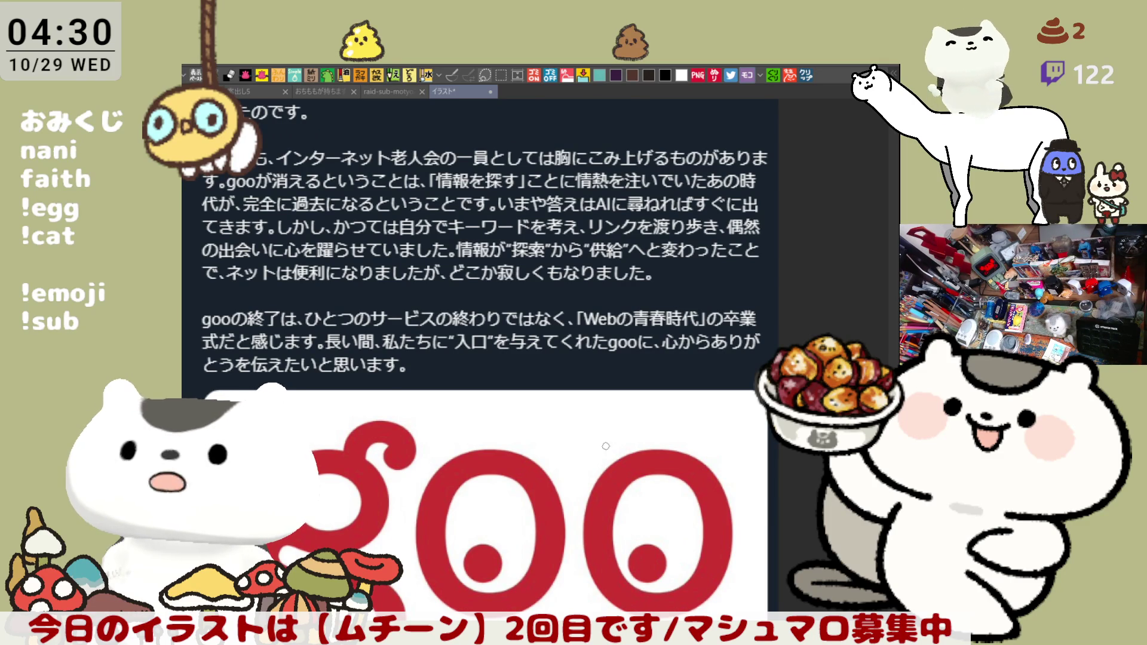
scroll(616, 454, "down", 1)
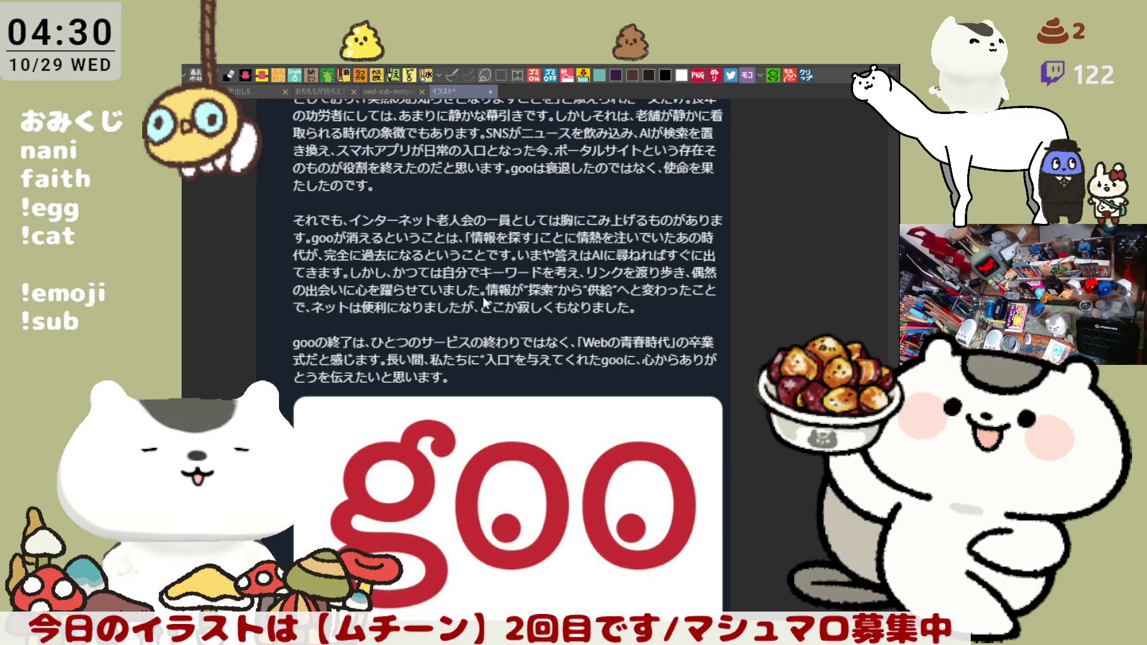
key("ctrl+w")
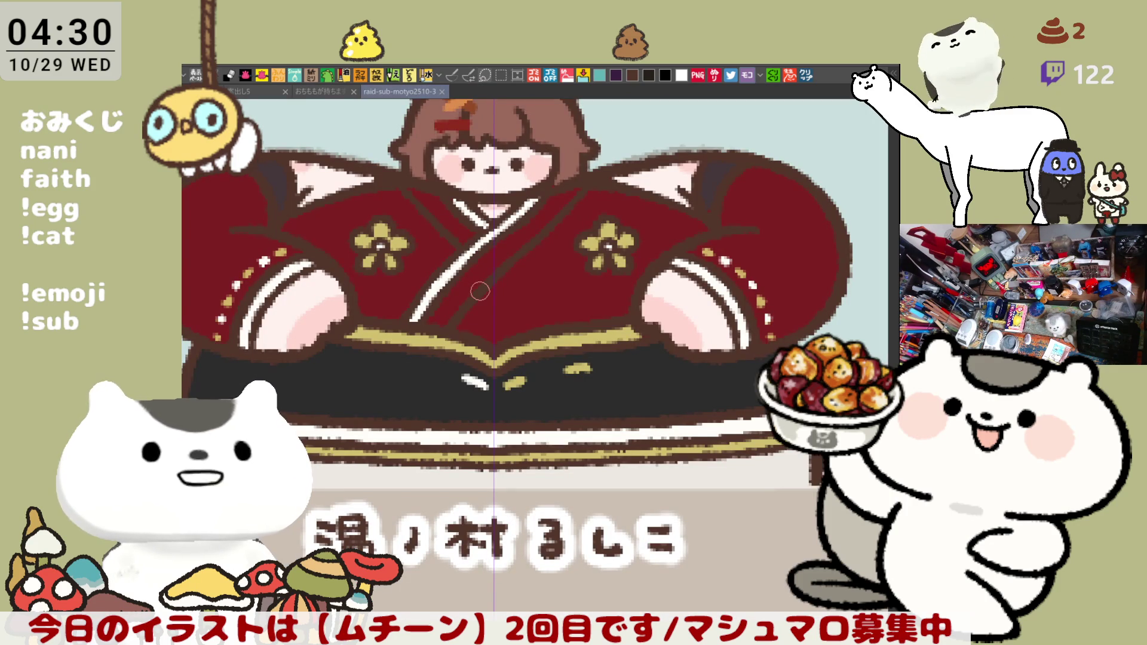
Paint alternating short gold and white dashes along the dark sash, undoing the first stray mark.
left_click_drag(622, 360, 632, 362)
key("ctrl+z")
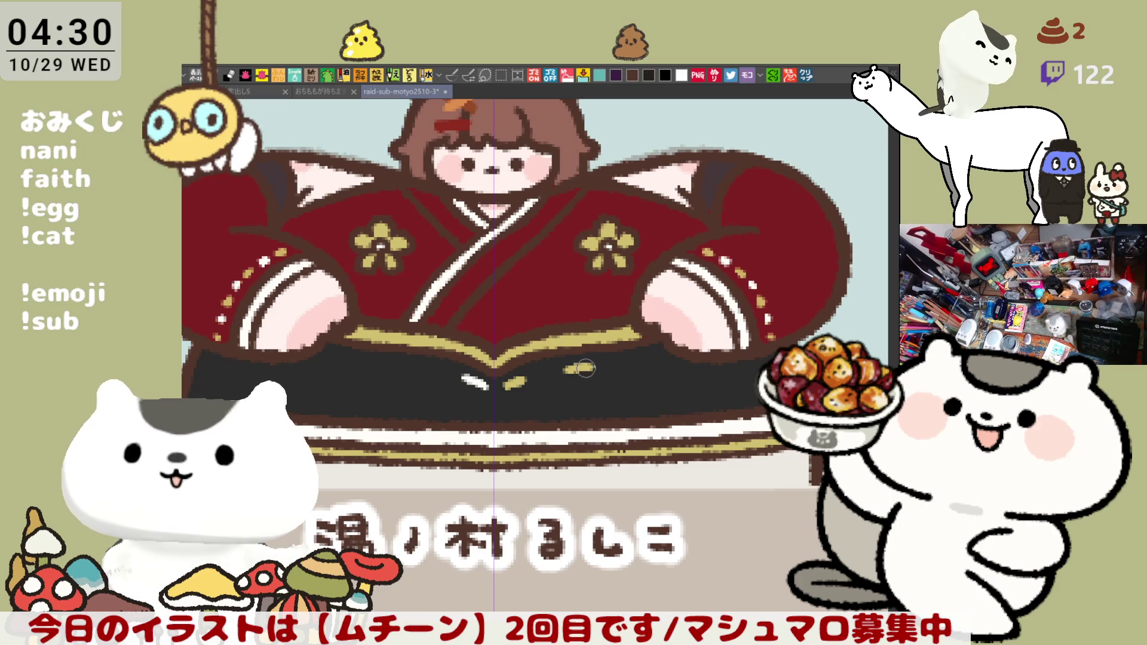
left_click_drag(634, 362, 656, 358)
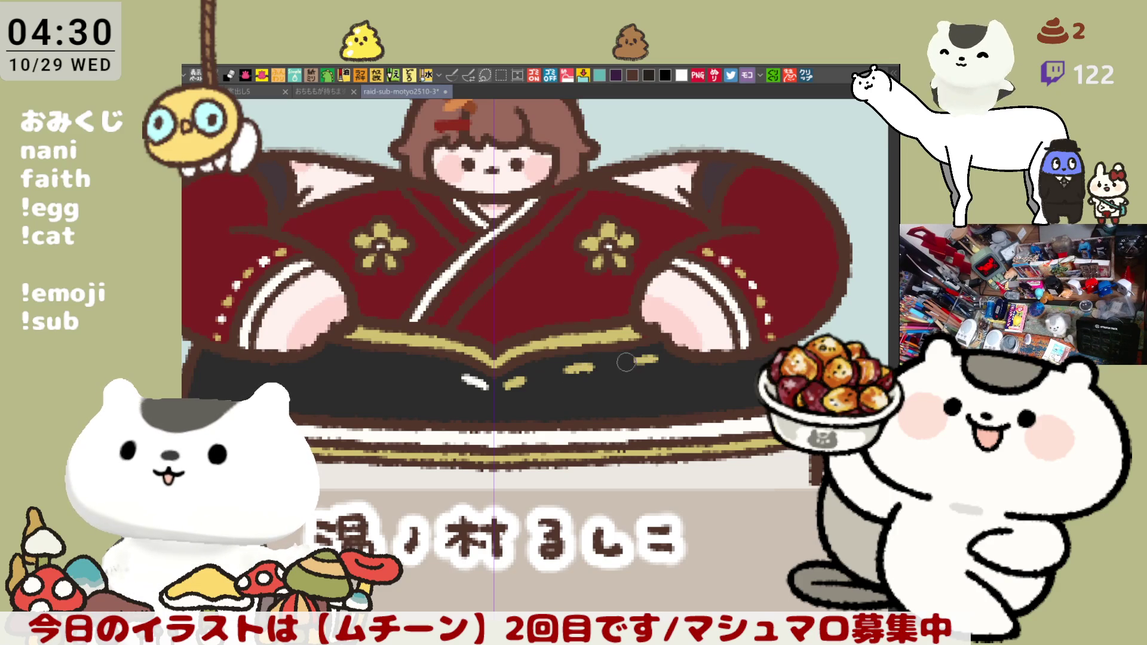
left_click_drag(421, 370, 444, 373)
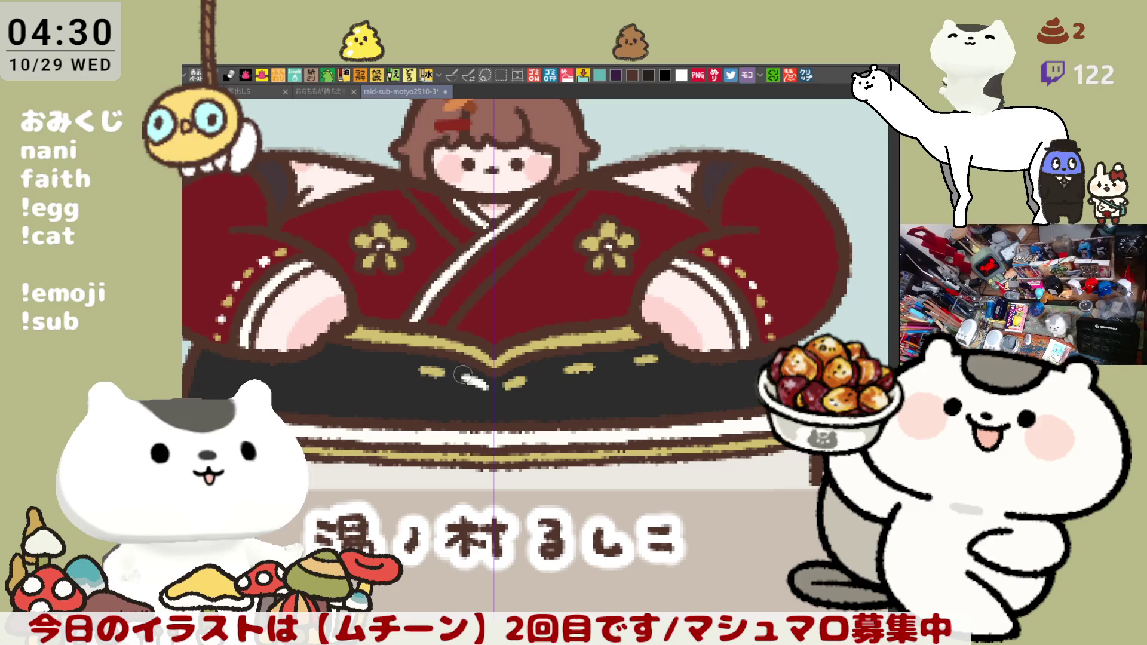
left_click_drag(534, 376, 678, 356)
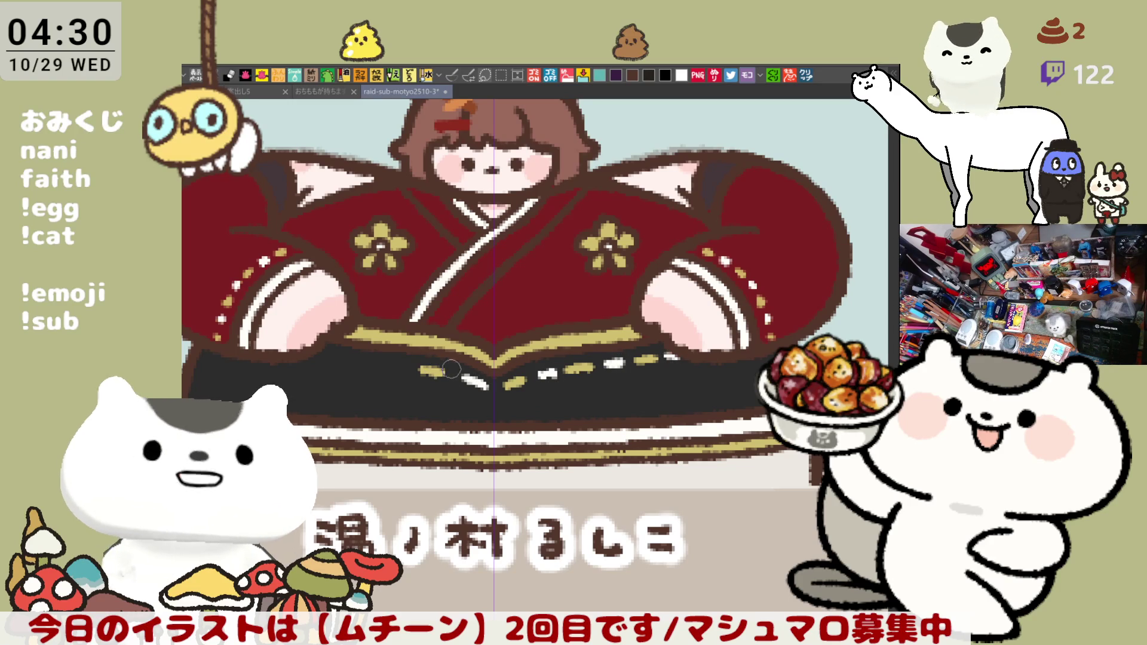
left_click_drag(380, 368, 405, 367)
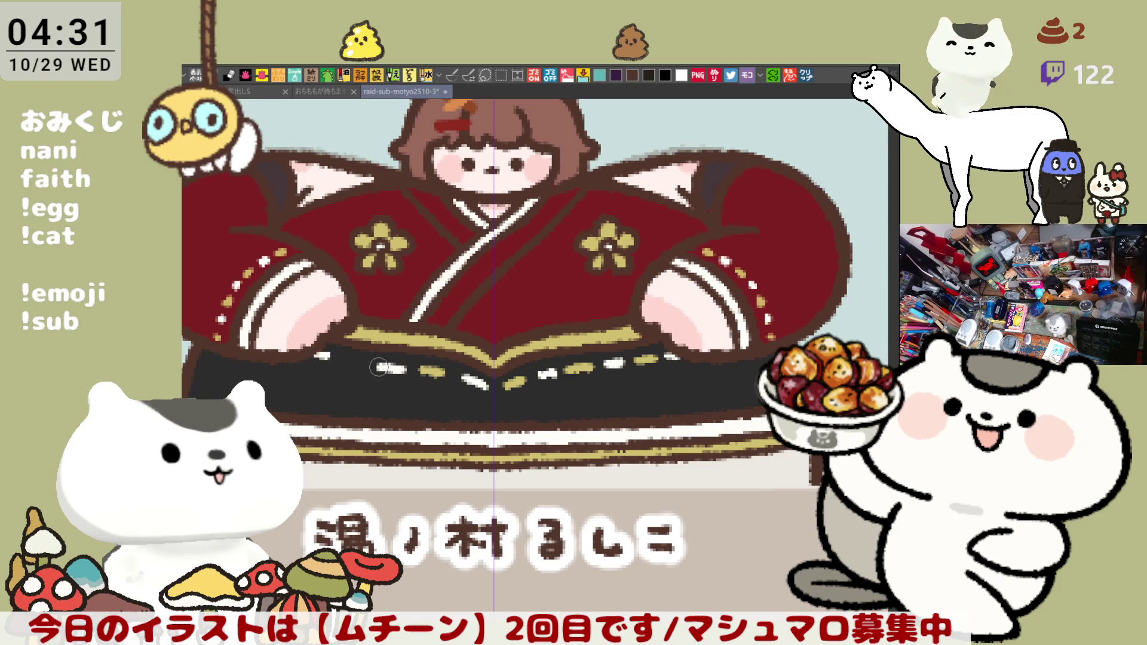
left_click_drag(317, 356, 364, 363)
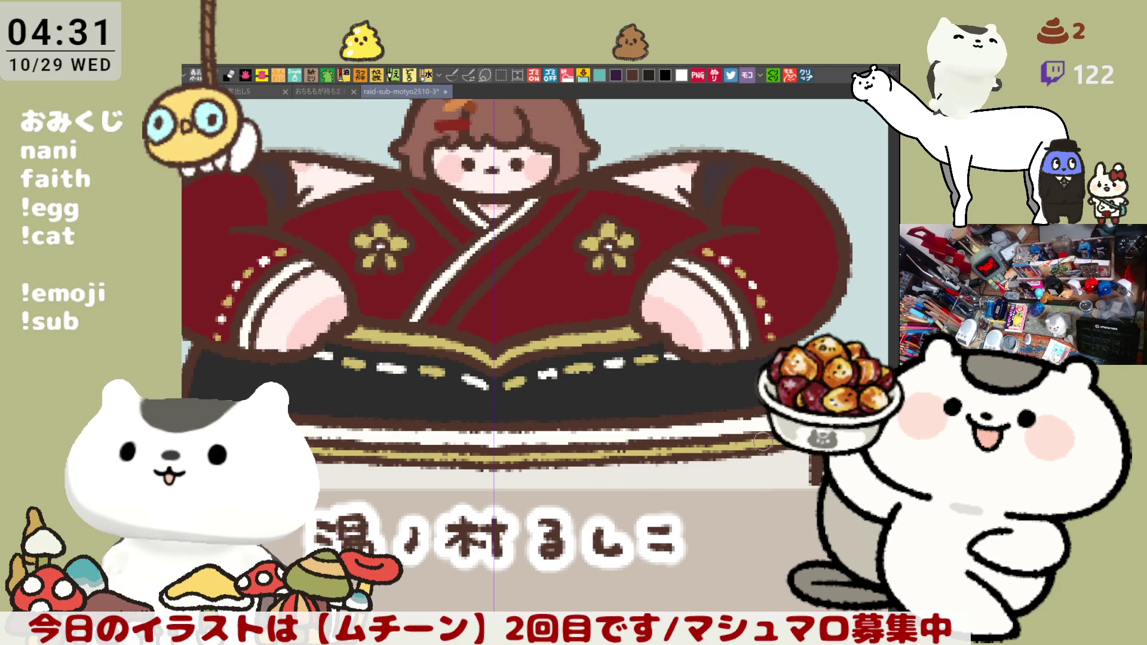
left_click_drag(671, 437, 707, 445)
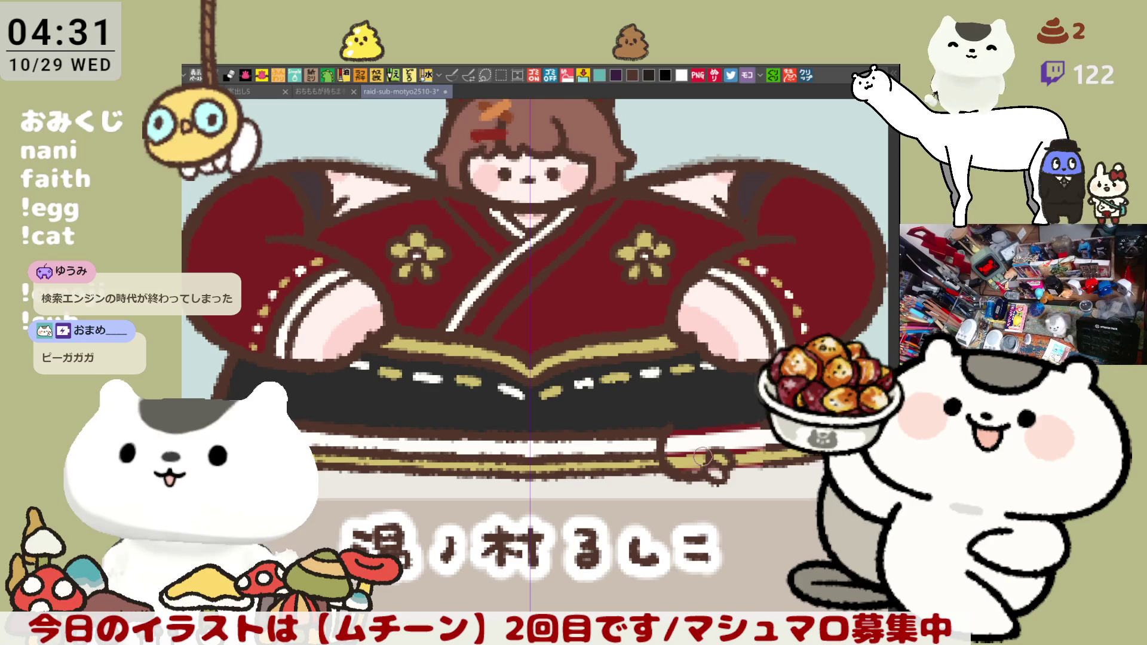
Draw a brown-outlined ornament over the lower hakama stripes, undo one stroke, and repaint its right side white.
mouse_move(665, 433)
left_mouse_down()
mouse_move(705, 473)
mouse_move(675, 430)
mouse_move(717, 451)
mouse_move(714, 436)
mouse_move(747, 430)
left_mouse_up()
left_click_drag(743, 474, 725, 454)
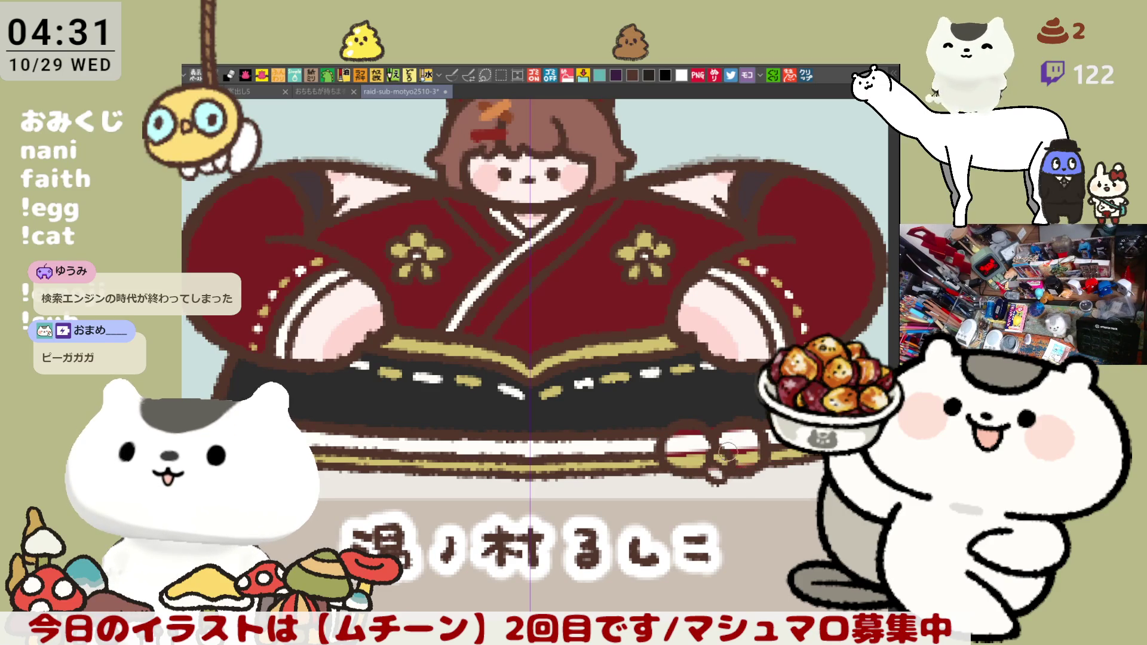
key("ctrl+z")
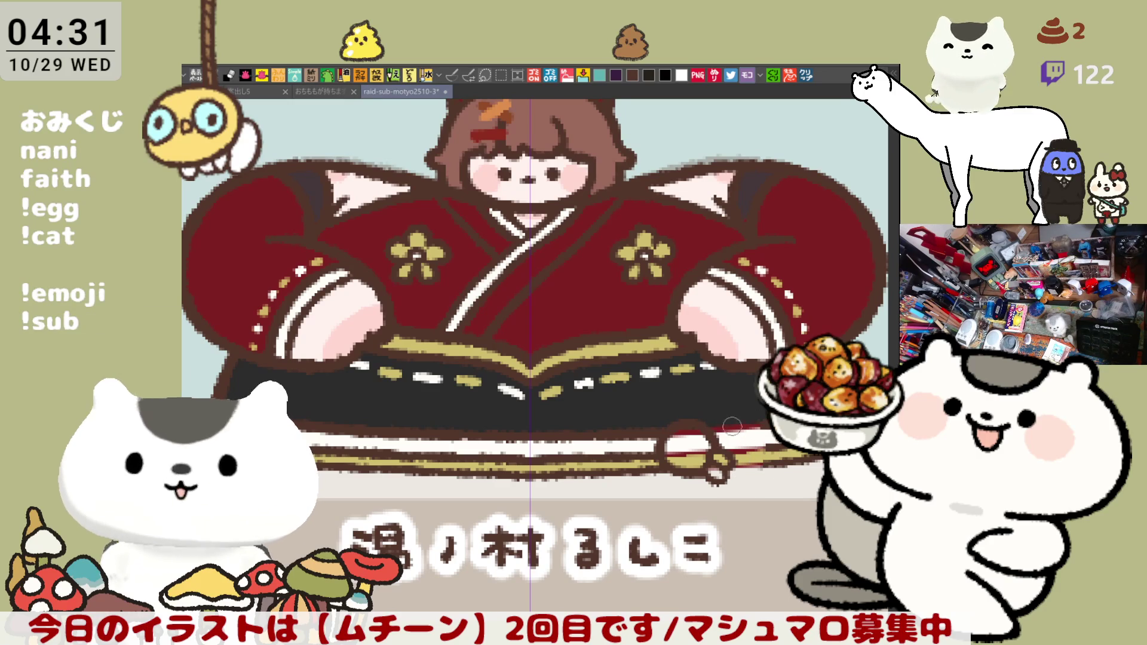
mouse_move(746, 414)
left_mouse_down()
mouse_move(738, 472)
mouse_move(741, 422)
mouse_move(723, 430)
mouse_move(729, 476)
mouse_move(765, 445)
mouse_move(711, 438)
mouse_move(770, 445)
mouse_move(724, 472)
mouse_move(742, 423)
mouse_move(764, 439)
mouse_move(732, 470)
mouse_move(749, 439)
left_mouse_up()
scroll(749, 439, "left", 5)
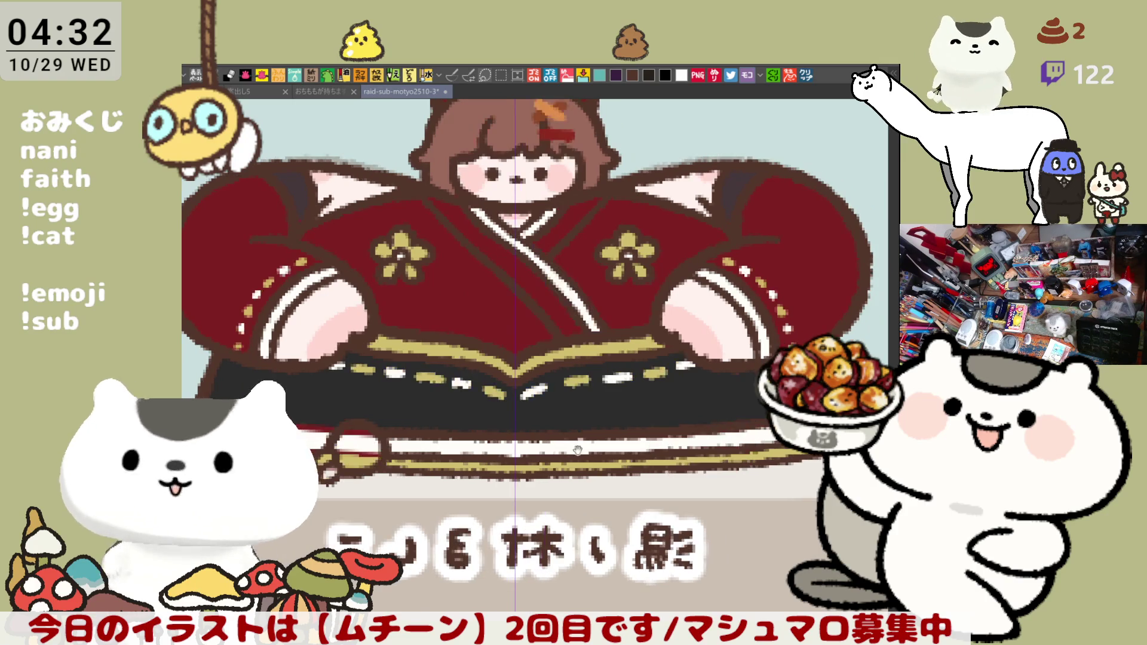
Draw a dark-brown loop hanging below the knot, redo it once, and begin colouring the loops gold.
mouse_move(461, 425)
left_mouse_down()
mouse_move(443, 443)
mouse_move(445, 412)
mouse_move(487, 466)
mouse_move(442, 425)
mouse_move(460, 466)
mouse_move(483, 446)
mouse_move(442, 419)
mouse_move(484, 460)
mouse_move(466, 424)
mouse_move(438, 422)
mouse_move(490, 436)
mouse_move(442, 423)
mouse_move(493, 422)
mouse_move(484, 435)
mouse_move(497, 426)
mouse_move(451, 430)
mouse_move(466, 449)
mouse_move(457, 431)
mouse_move(480, 447)
mouse_move(535, 445)
mouse_move(523, 437)
mouse_move(508, 456)
left_mouse_up()
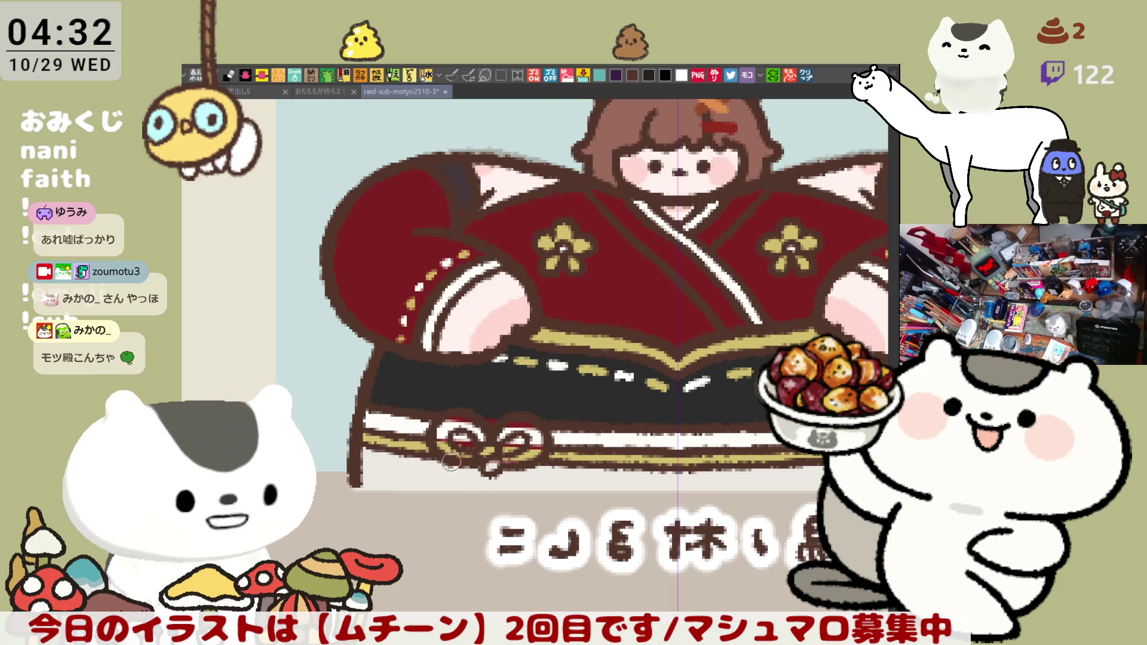
mouse_move(451, 467)
left_mouse_down()
mouse_move(428, 481)
mouse_move(483, 469)
mouse_move(463, 511)
mouse_move(487, 474)
mouse_move(454, 483)
mouse_move(496, 504)
mouse_move(485, 491)
mouse_move(514, 489)
mouse_move(526, 472)
mouse_move(514, 499)
mouse_move(485, 486)
mouse_move(514, 496)
mouse_move(498, 481)
left_mouse_up()
key("ctrl+z")
key("ctrl+z")
key("ctrl+z")
key("ctrl+z")
key("ctrl+z")
key("ctrl+z")
key("ctrl+z")
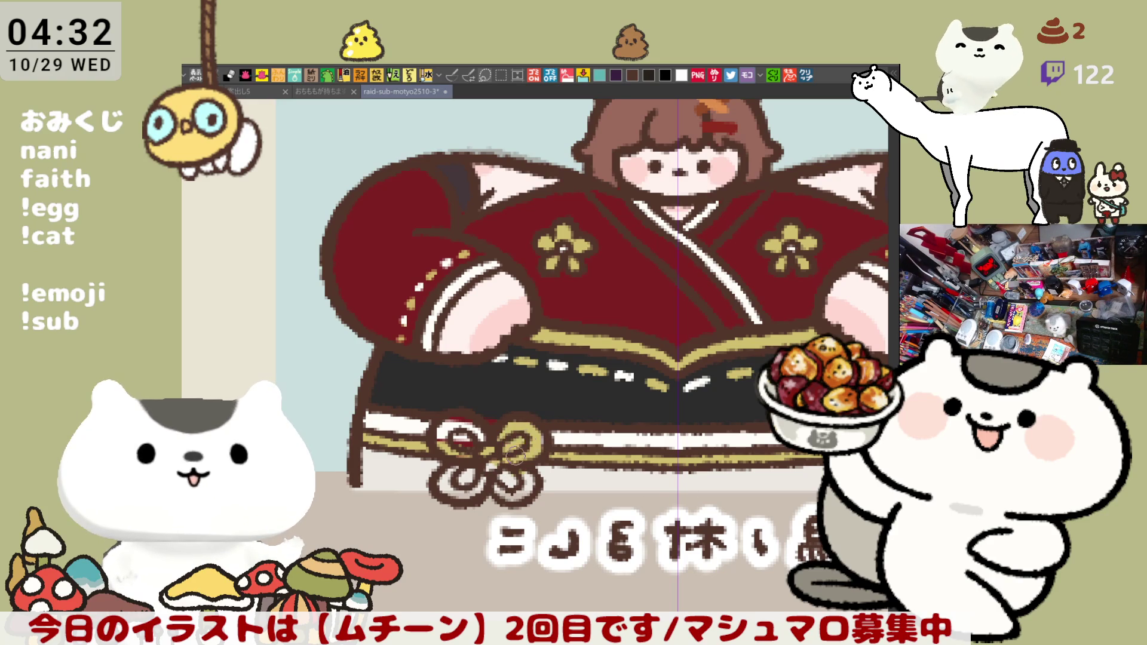
mouse_move(491, 445)
left_mouse_down()
mouse_move(445, 434)
mouse_move(469, 429)
left_mouse_up()
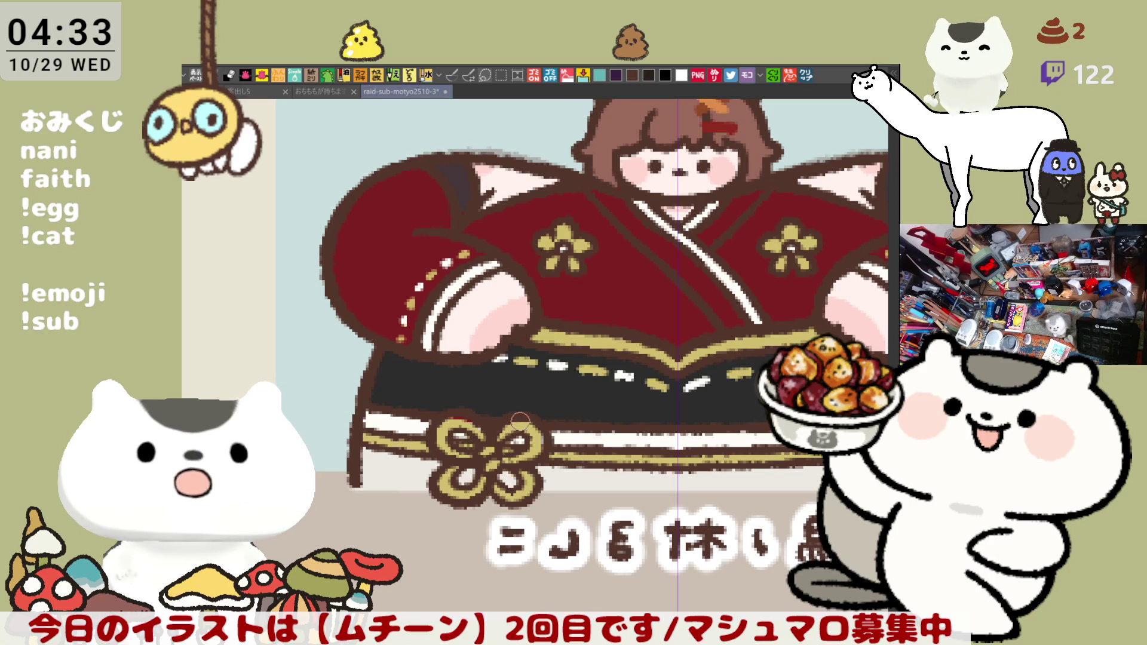
Save the sticker card and open the clipboard NHK news post screenshot as a new document.
key("ctrl+s")
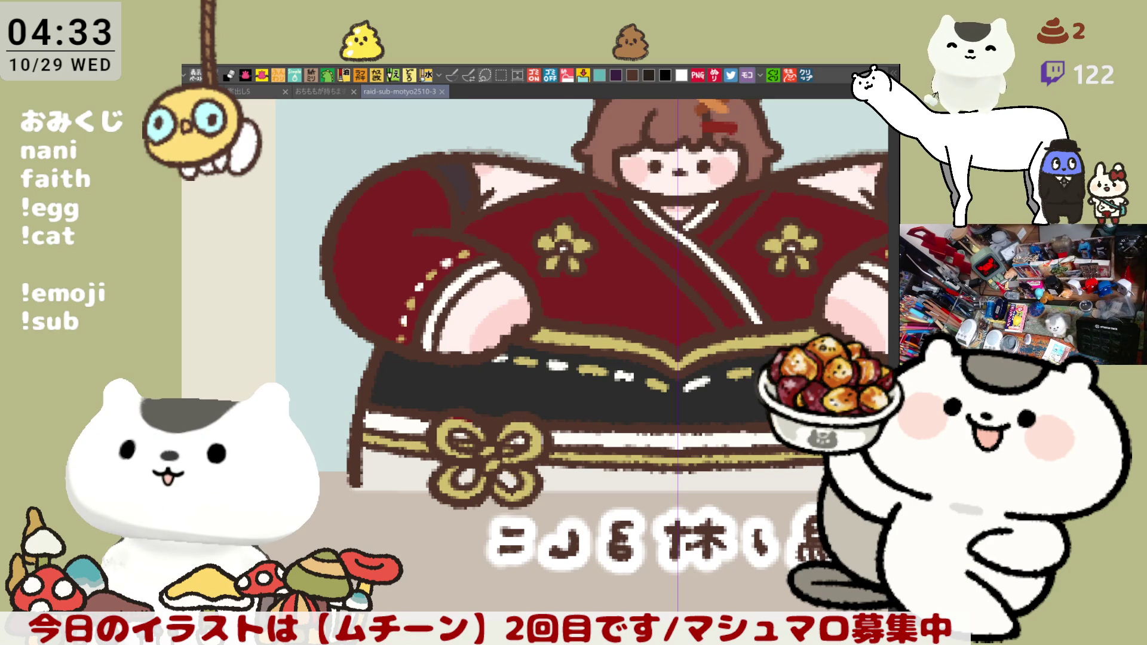
key("ctrl+alt+shift+n")
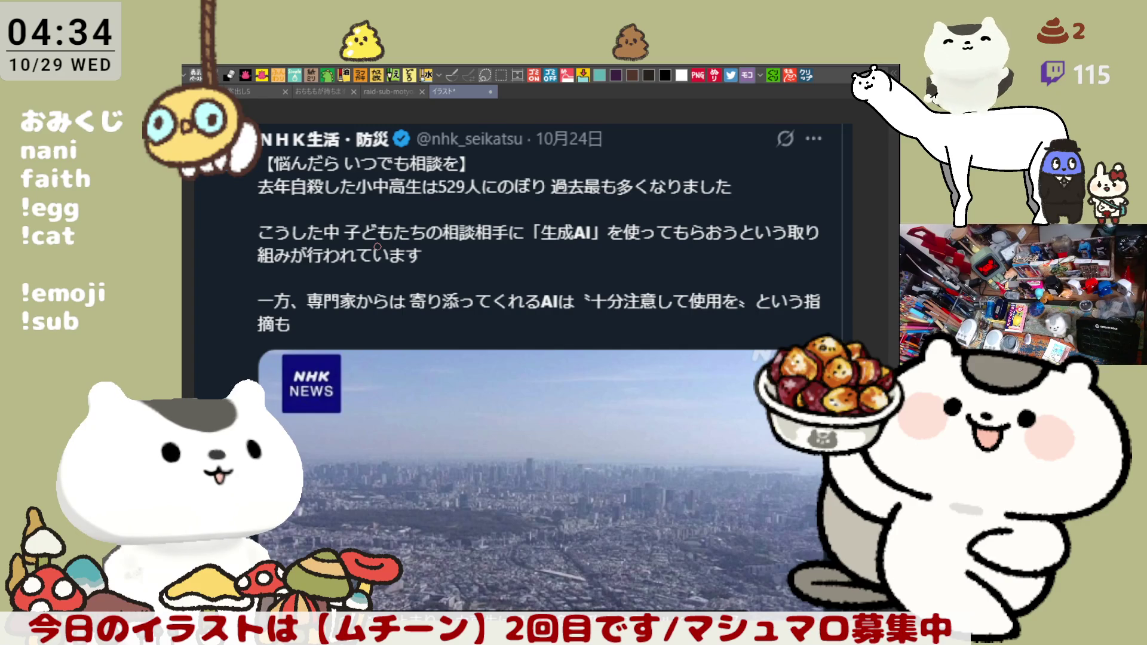
Scroll through the NHK post, then close it to return to the raid-sub-motyo2510-3 sticker sheet.
scroll(378, 247, "up", 2)
scroll(378, 246, "down", 1)
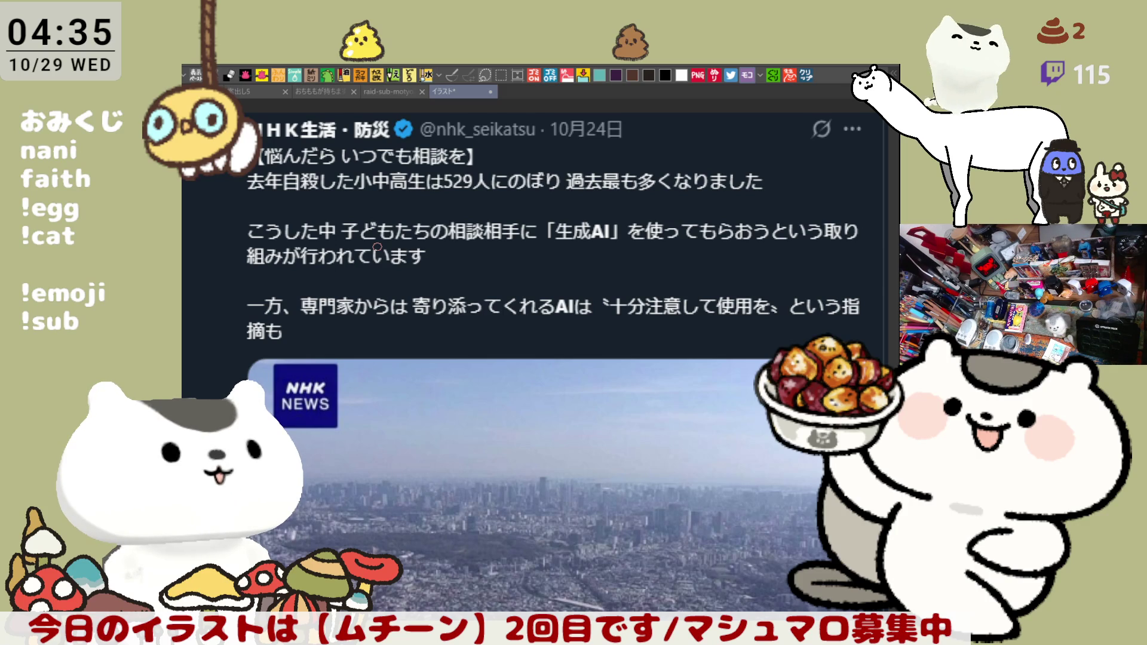
scroll(377, 247, "up", 3)
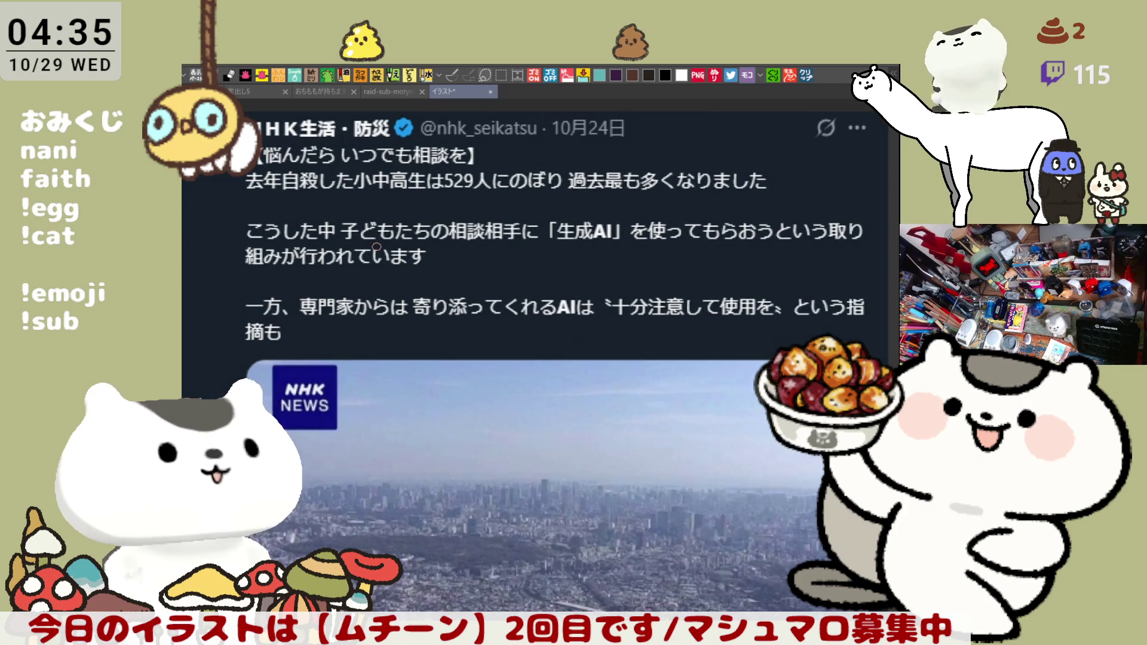
scroll(377, 247, "up", 1)
scroll(377, 246, "down", 3)
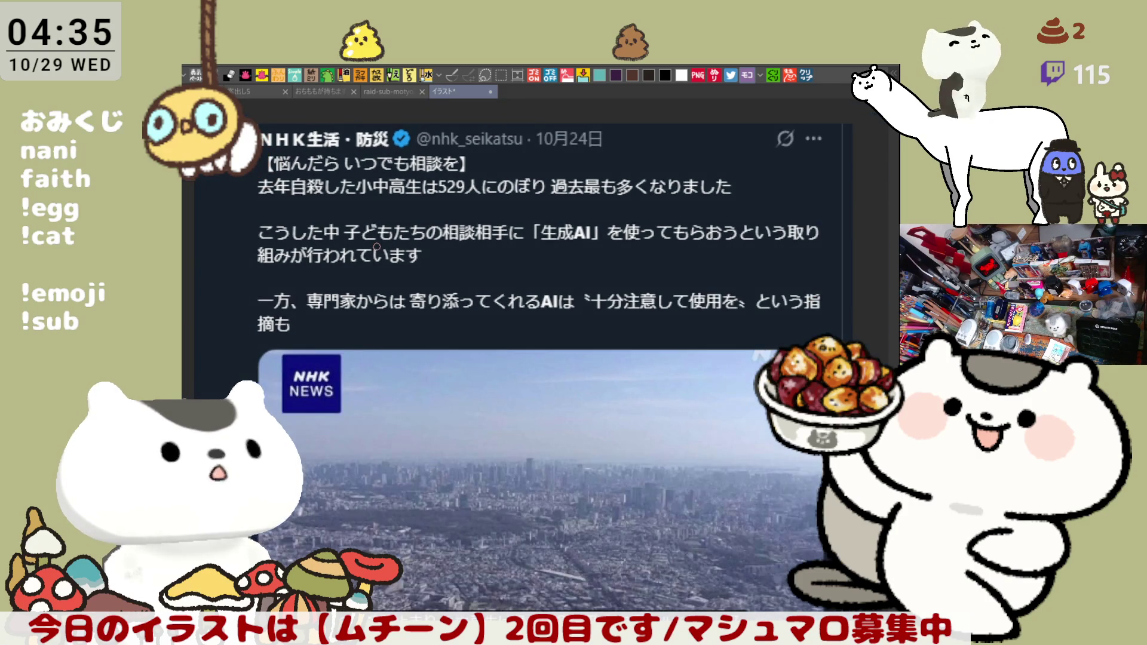
scroll(426, 340, "up", 2)
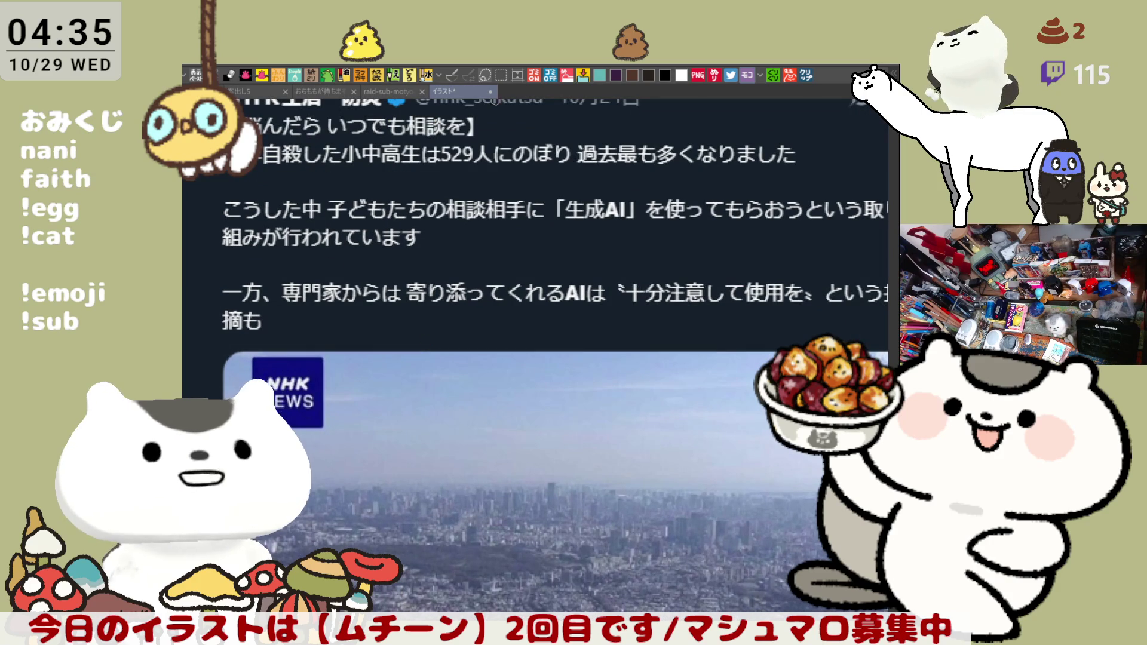
key("ctrl+w")
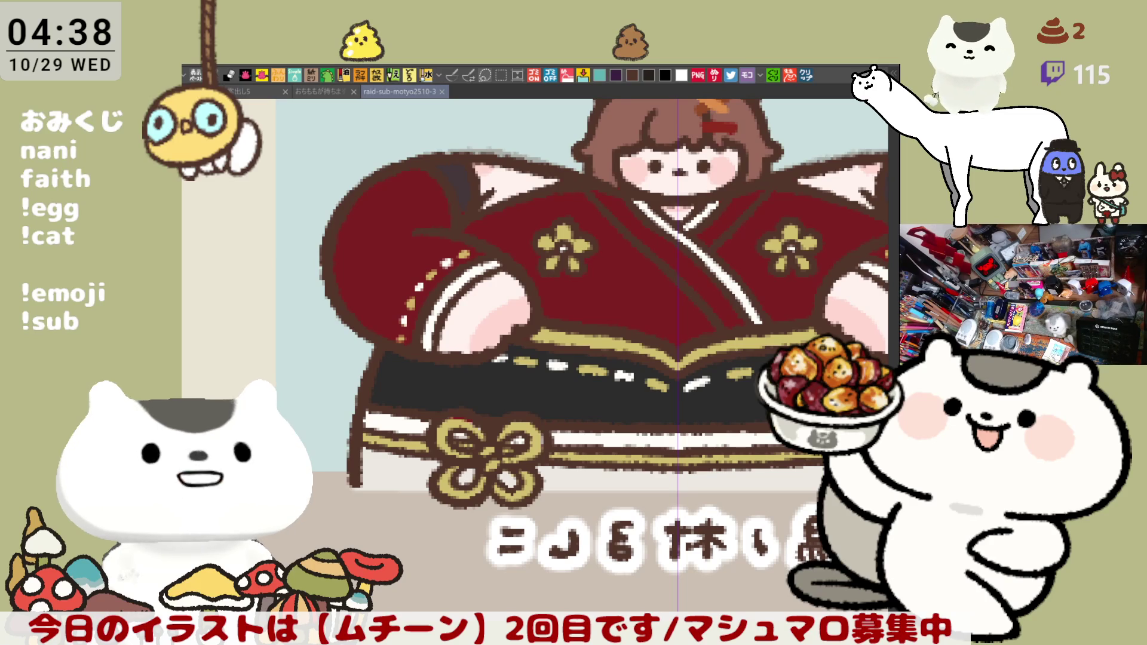
Zoom out, re-centre on the kimono figure, and add a short touch-up stroke on its shoulder.
key("ctrl+minus")
key("ctrl+minus")
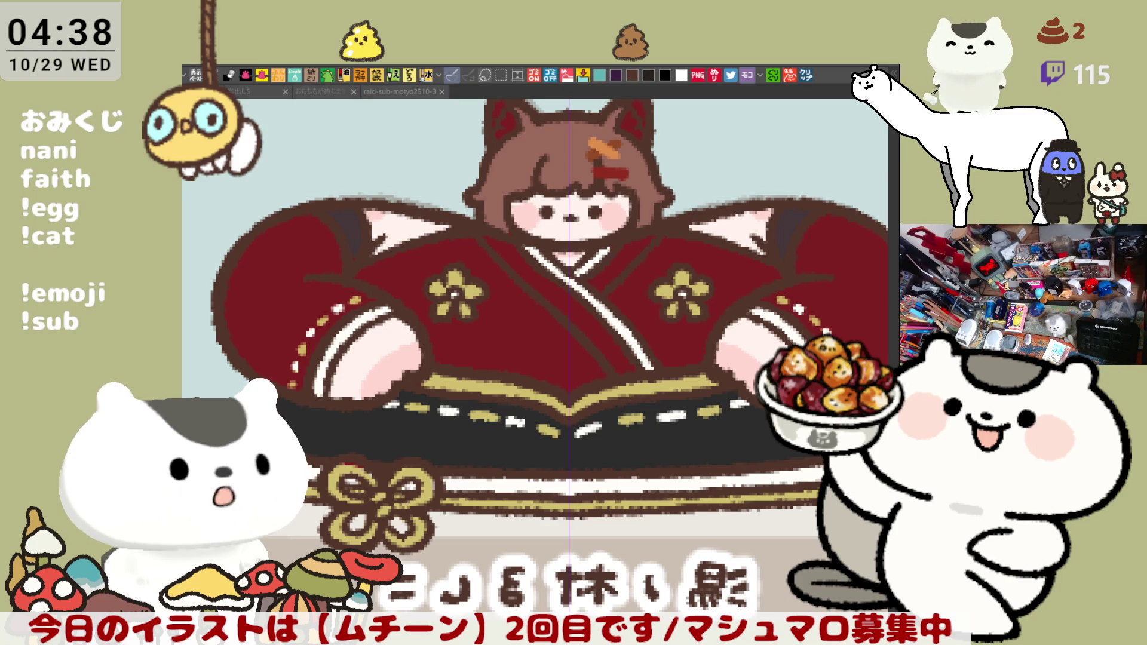
left_click_drag(681, 326, 563, 359)
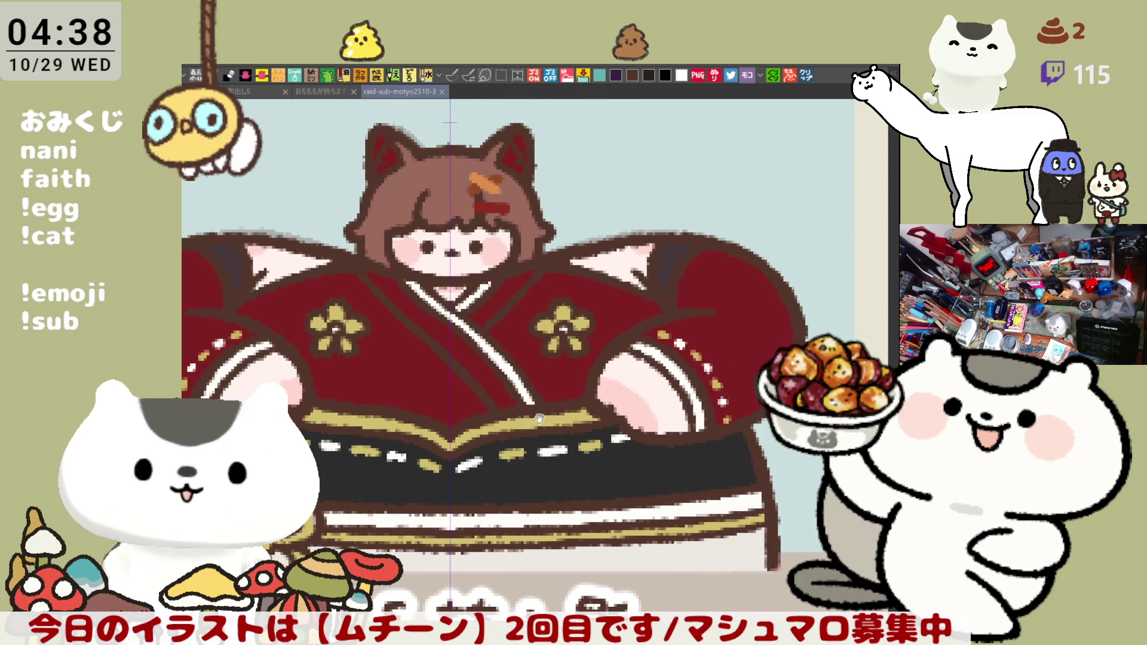
left_click_drag(557, 419, 668, 410)
left_click_drag(389, 242, 448, 254)
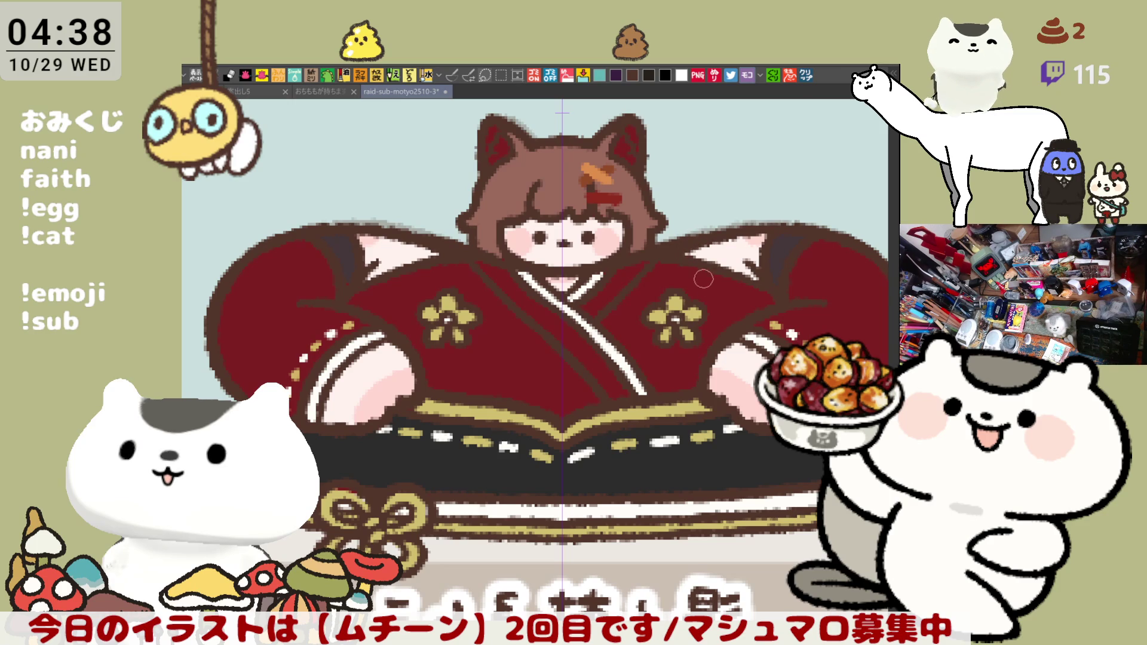
scroll(713, 289, "down", 3)
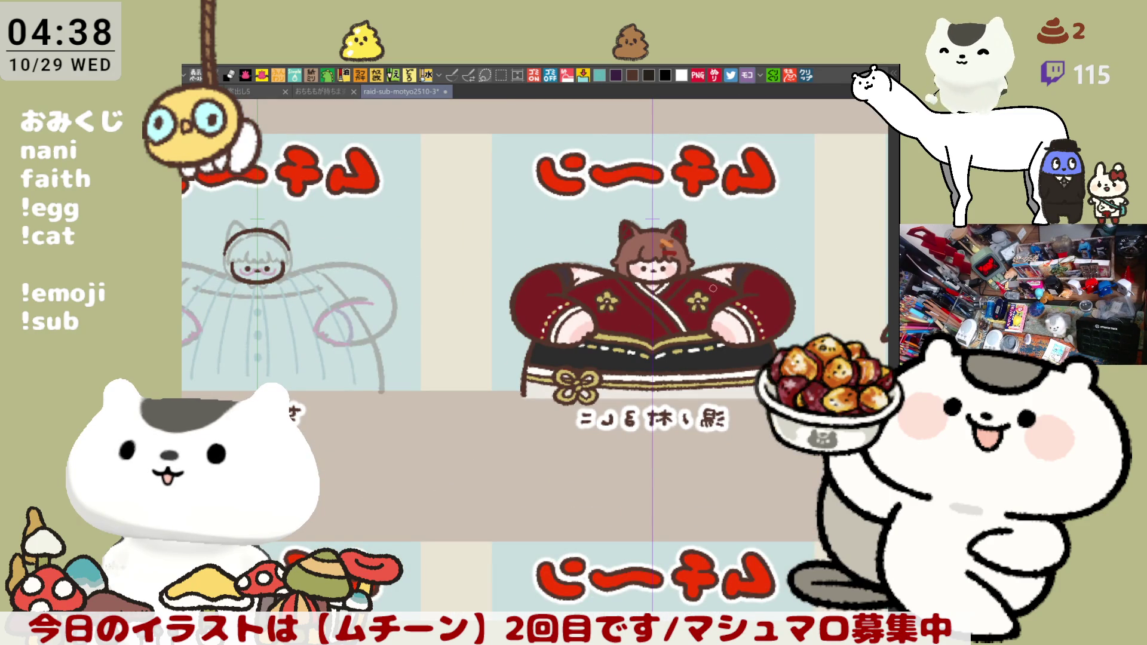
Unflip the view, centre the chibi, and dab small white highlights on its ear and hair.
key("h")
scroll(712, 288, "down", 3)
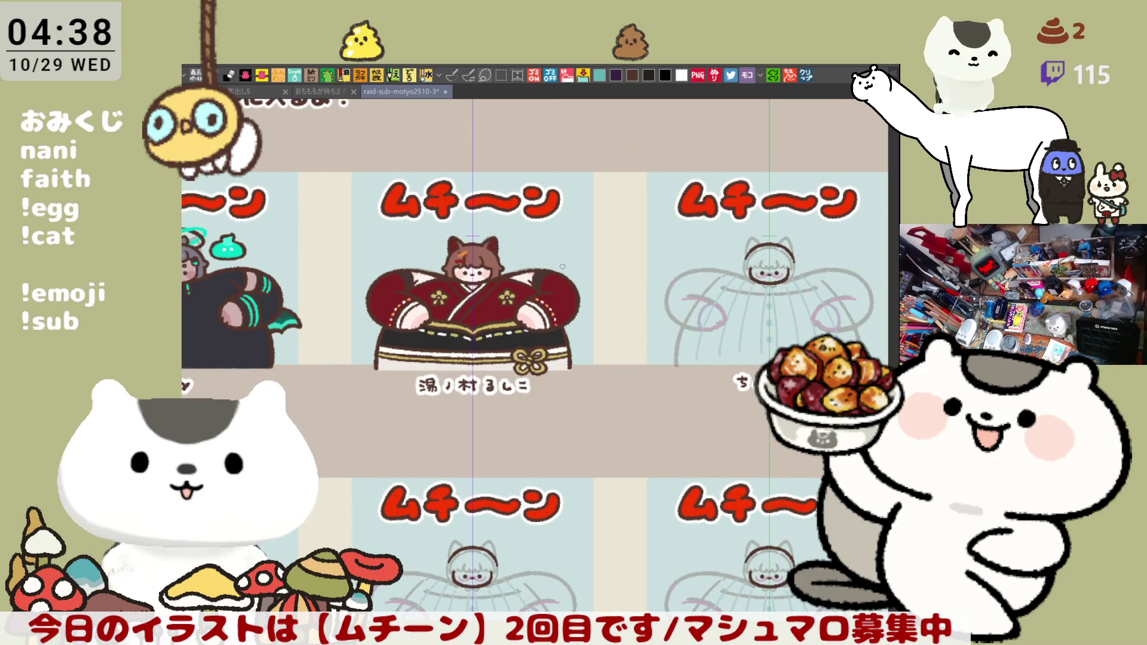
scroll(563, 266, "up", 3)
scroll(563, 267, "up", 4)
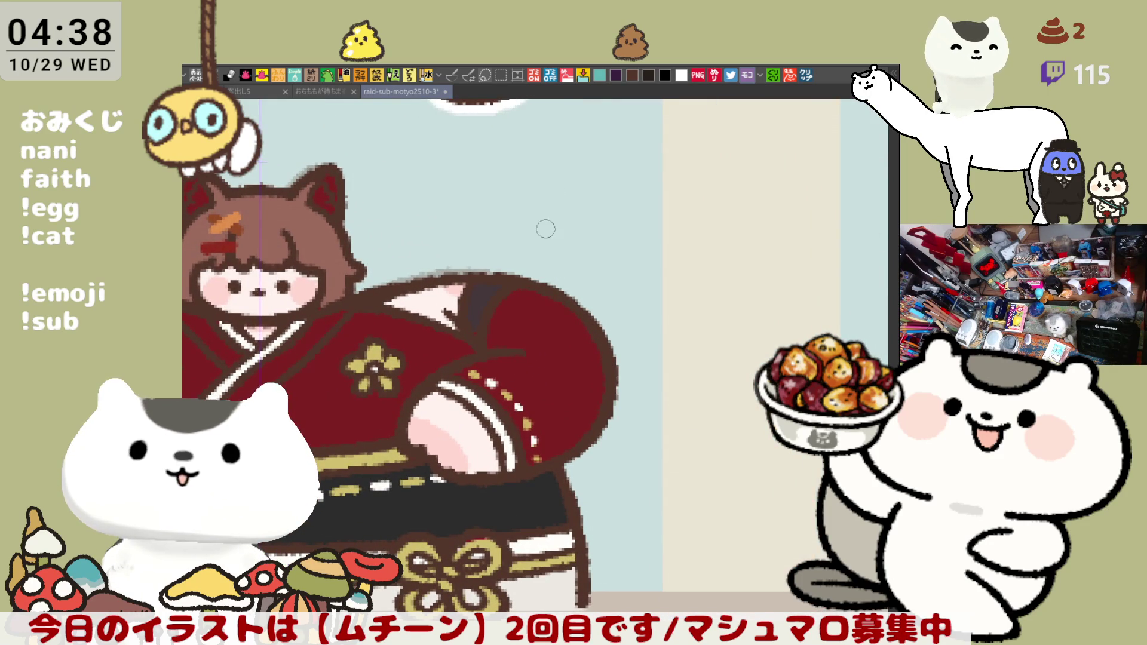
left_click_drag(545, 228, 809, 193)
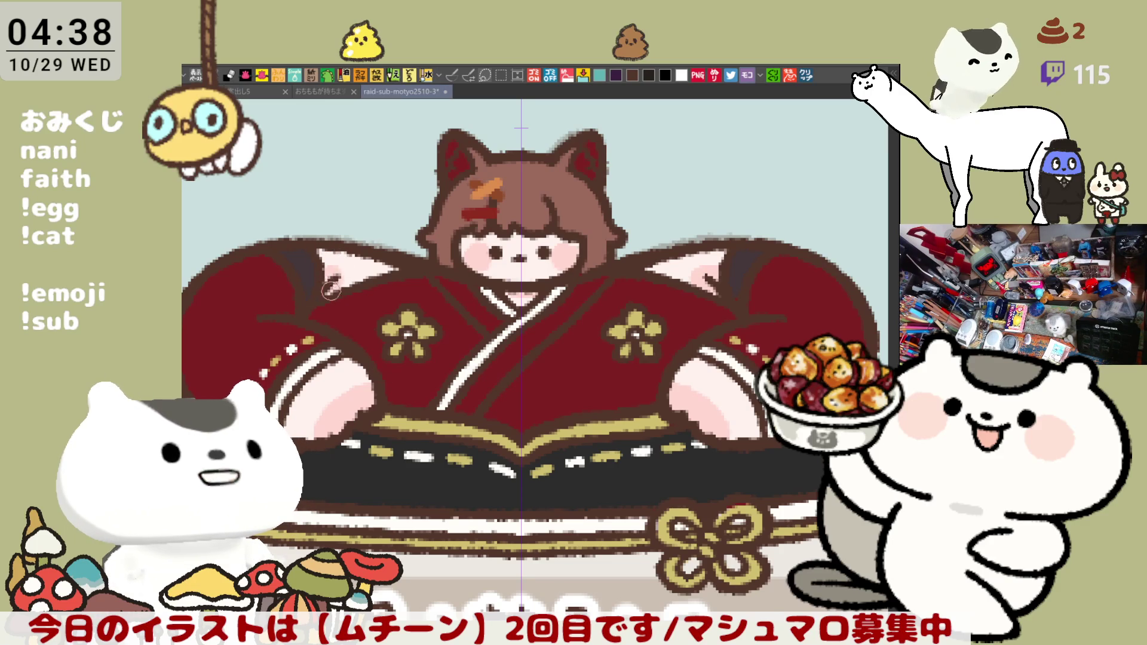
key("p")
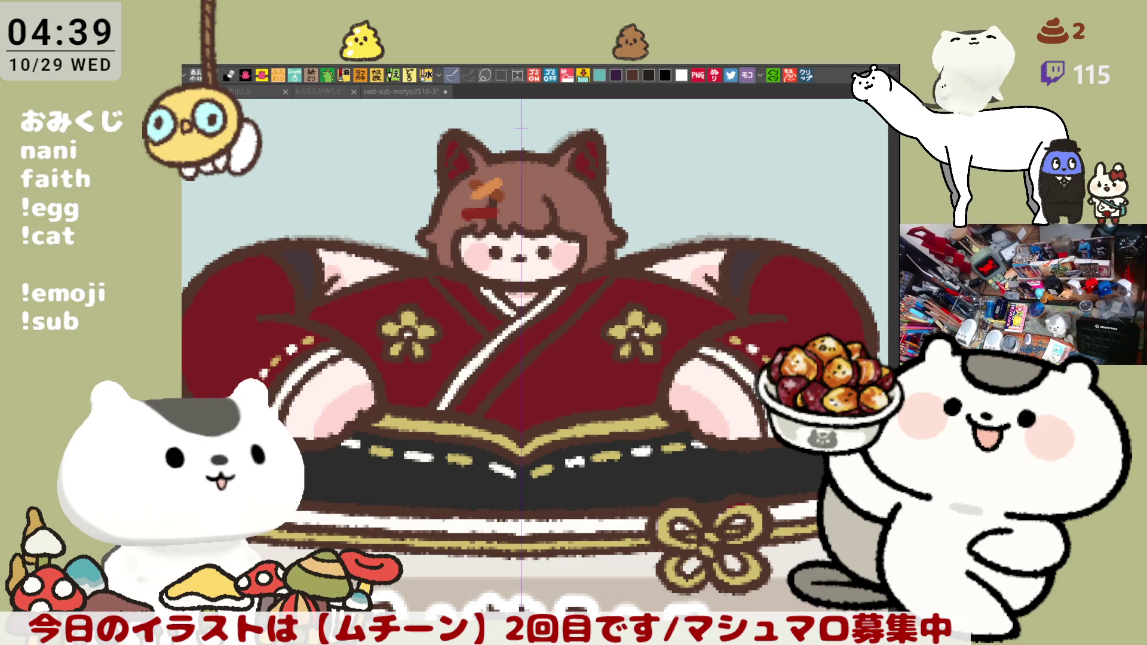
left_click(452, 175)
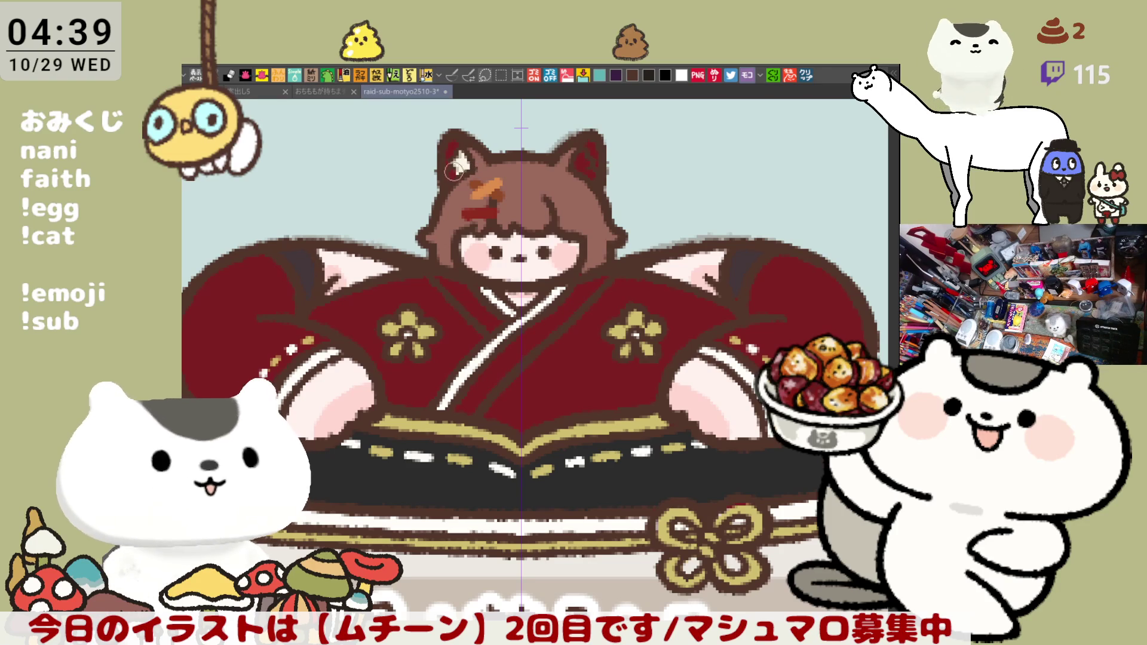
left_click(582, 160)
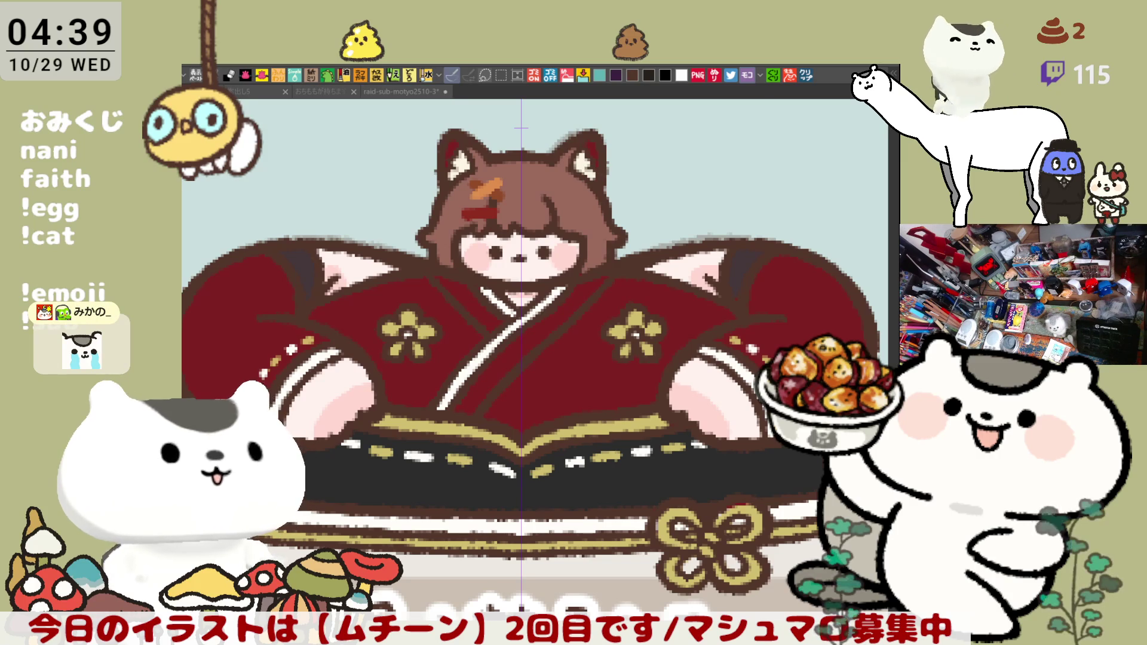
left_click(317, 147)
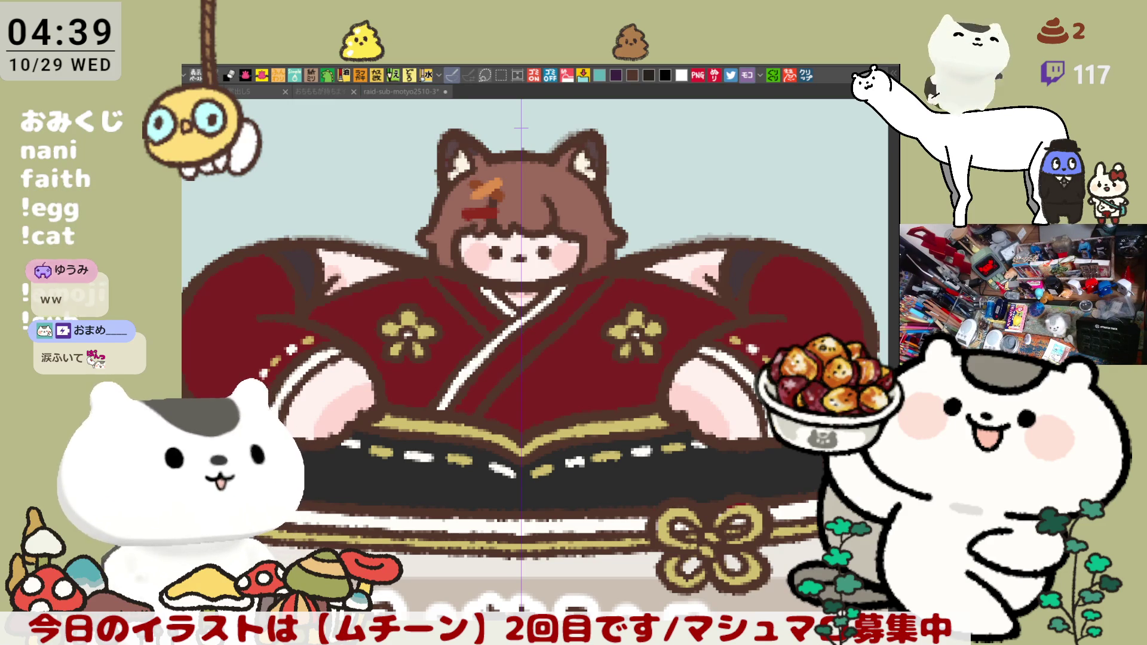
left_click_drag(522, 206, 538, 208)
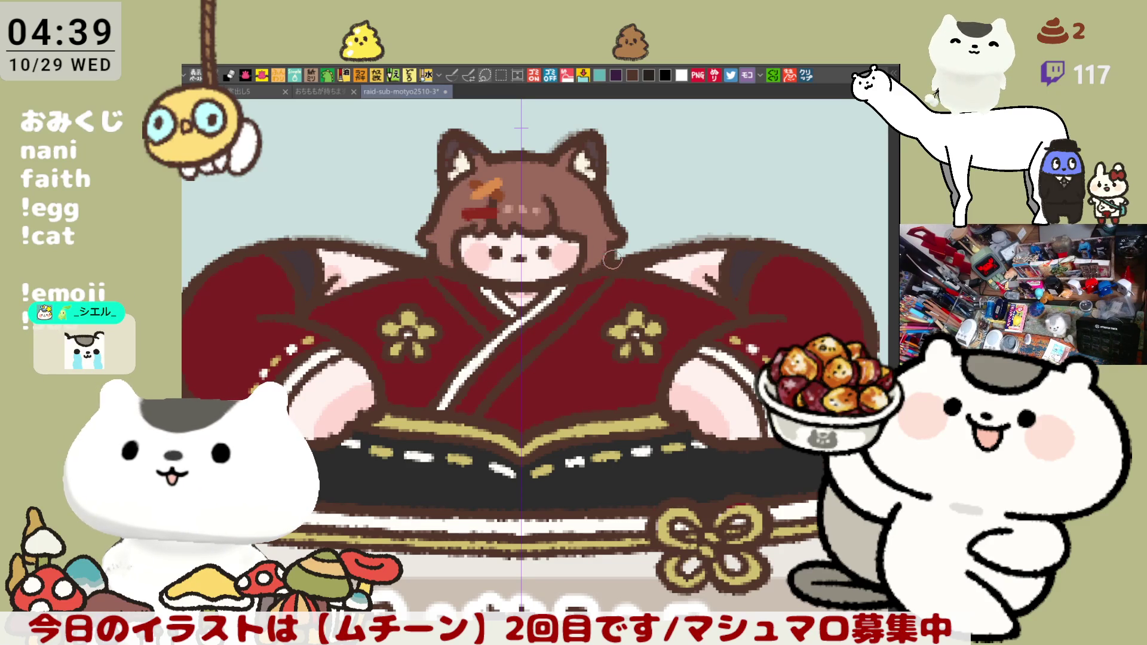
scroll(514, 299, "down", 5)
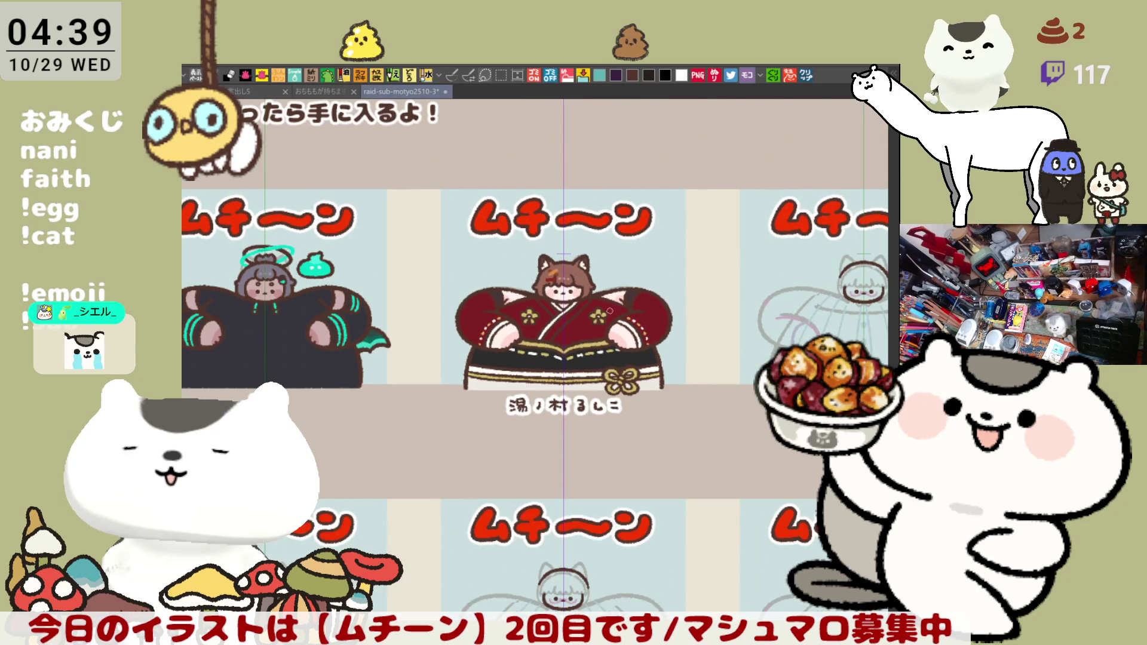
scroll(610, 310, "down", 1)
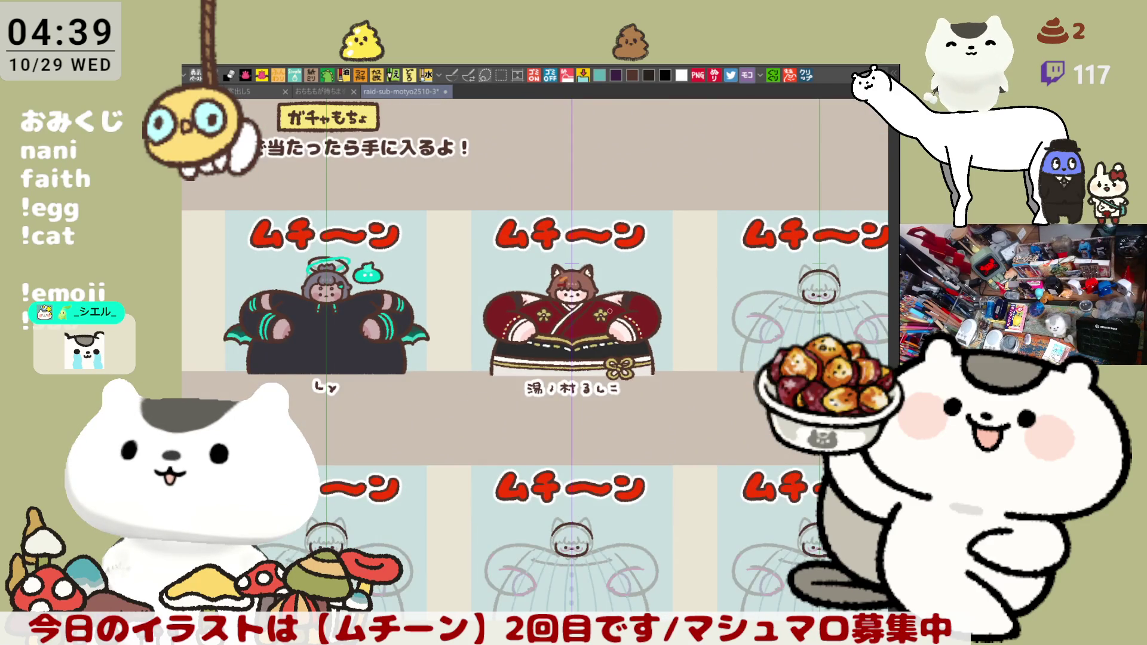
scroll(610, 310, "down", 4)
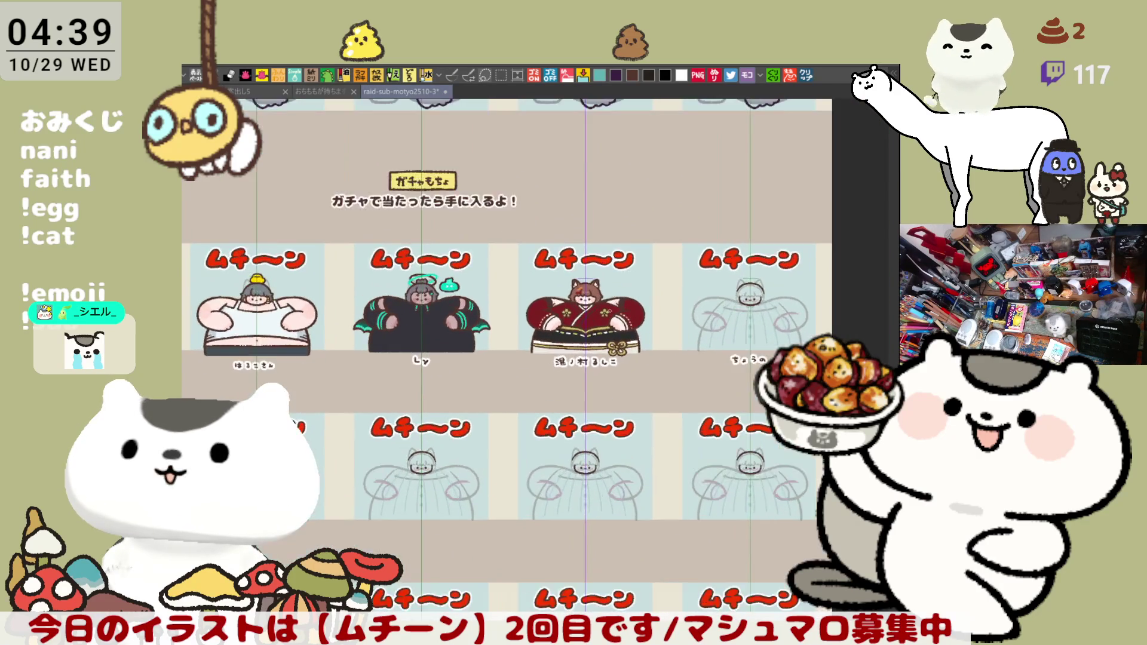
scroll(610, 311, "up", 2)
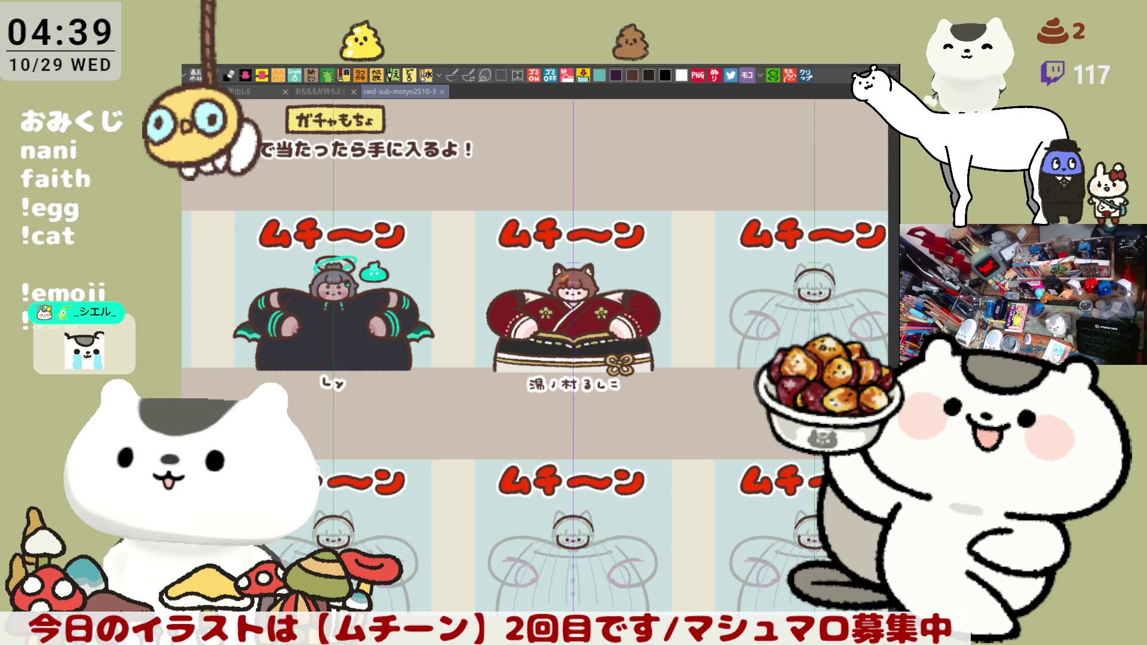
key("m")
key("ctrl+d")
key("p")
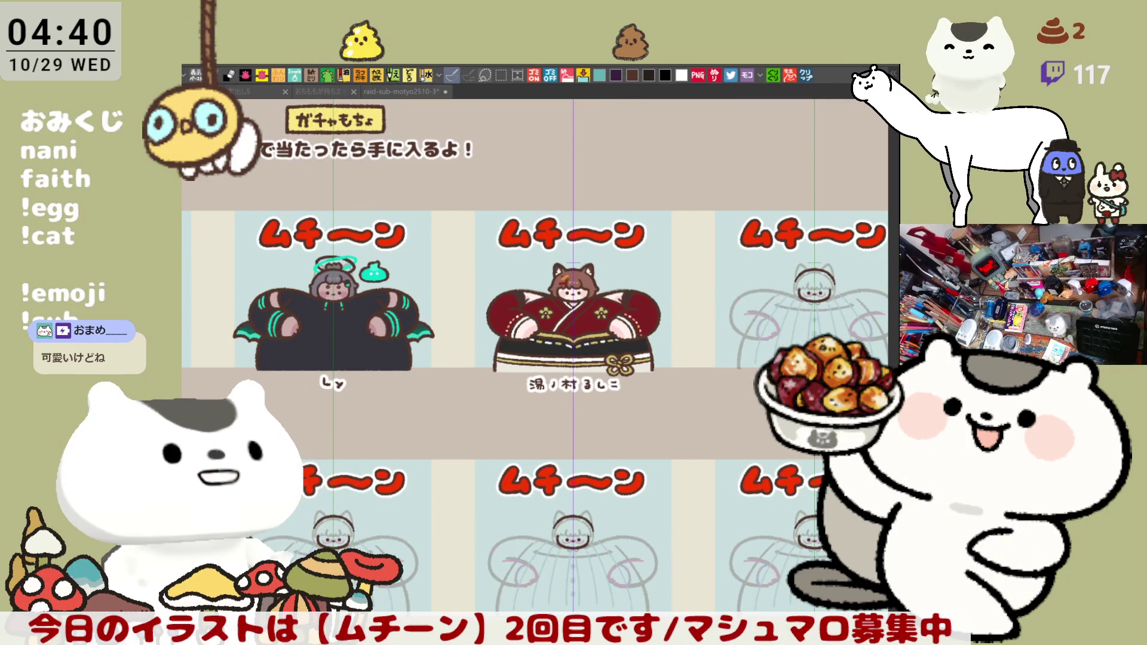
Select the area around the kimono chibi and nudge it slightly upward on its ムチーン card.
left_click(529, 418)
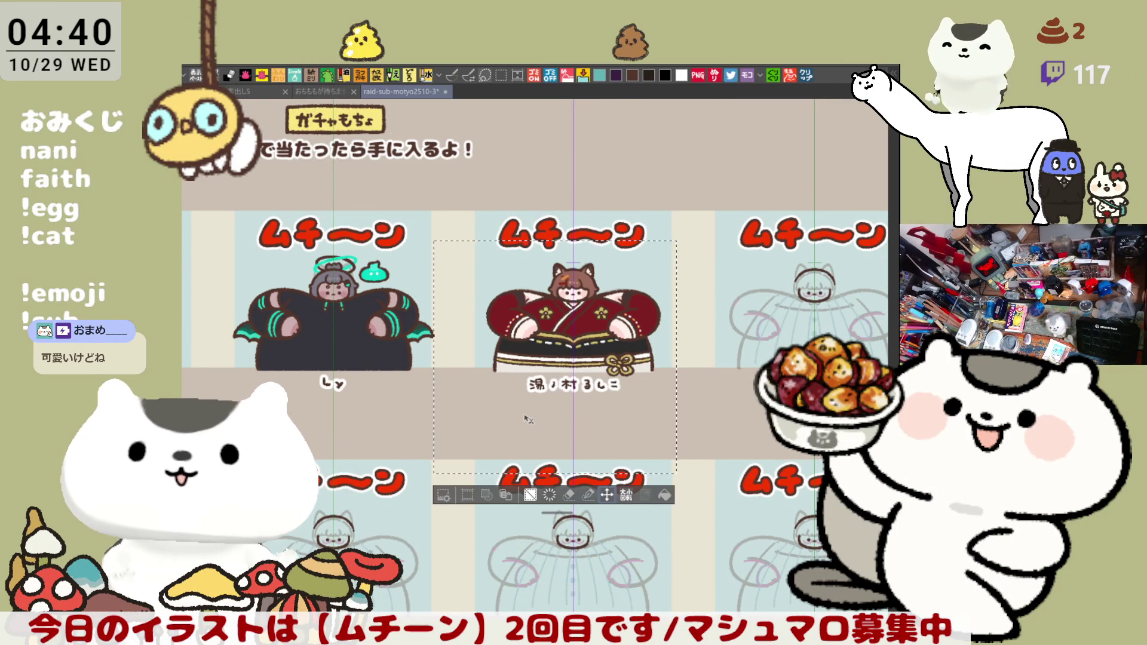
scroll(529, 418, "up", 3)
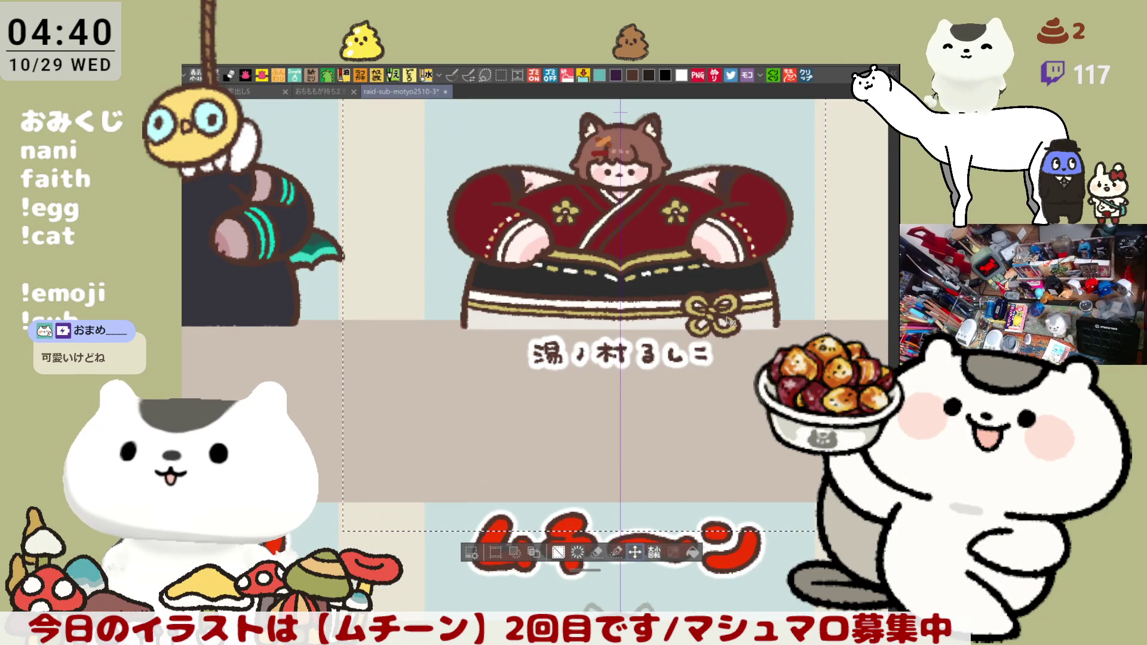
left_click_drag(664, 258, 614, 373)
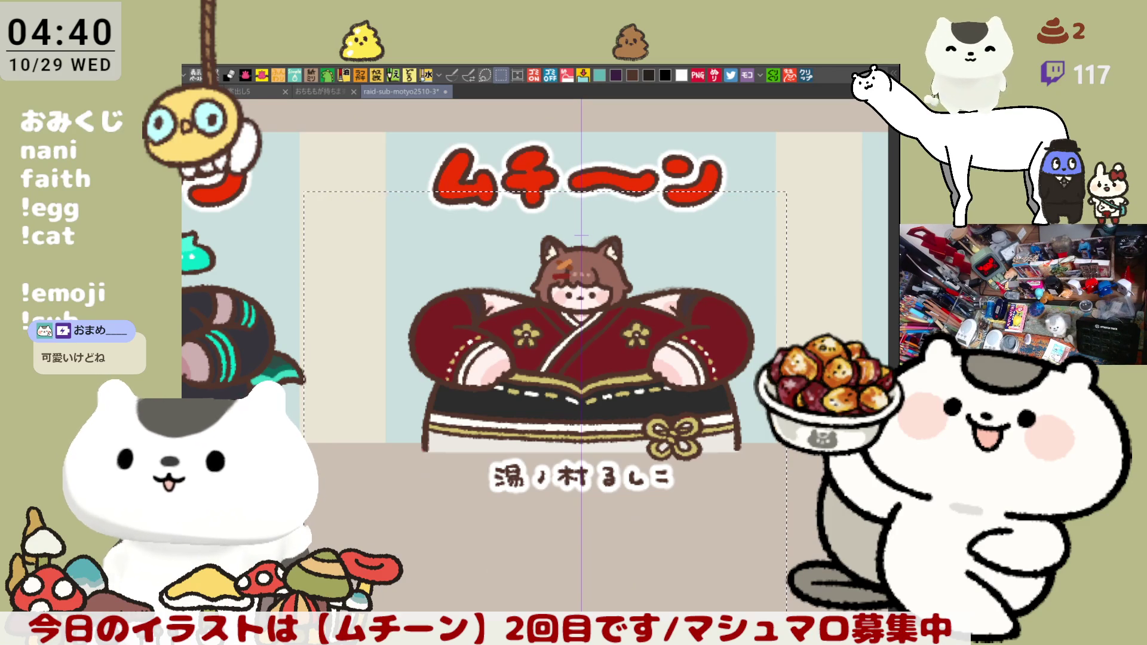
mouse_move(341, 213)
left_mouse_down()
mouse_move(745, 373)
mouse_move(819, 530)
left_mouse_up()
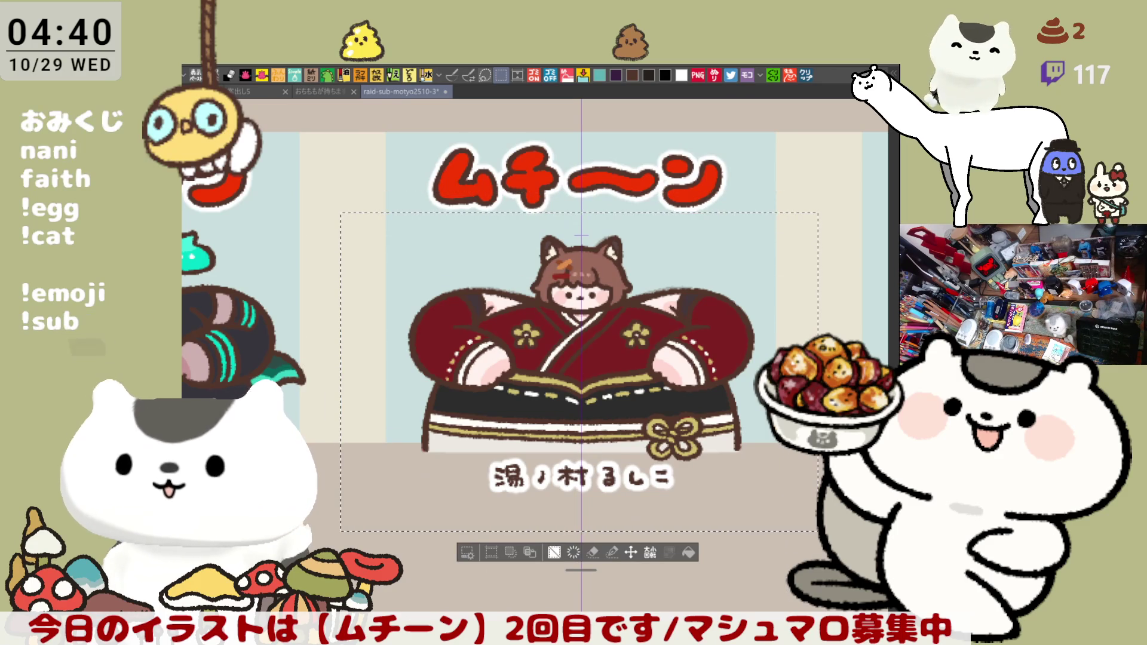
left_click_drag(680, 466, 682, 446)
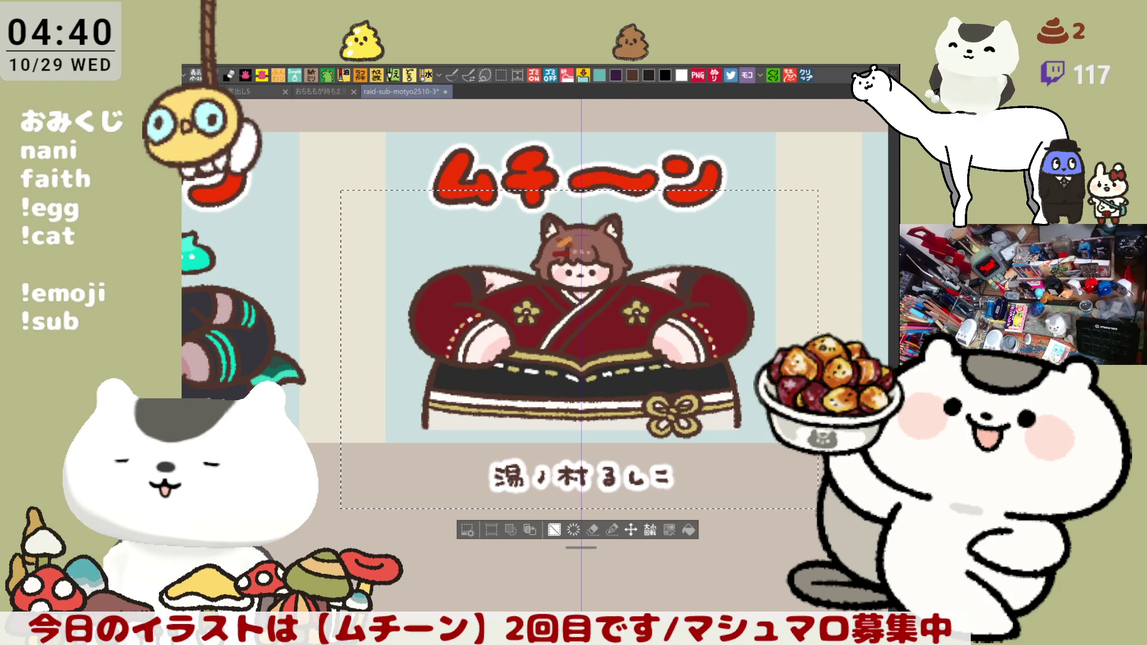
Drop the selection and try brown lines along the kimono's lower band, undoing them.
left_click(453, 76)
key("ctrl+d")
scroll(641, 464, "up", 4)
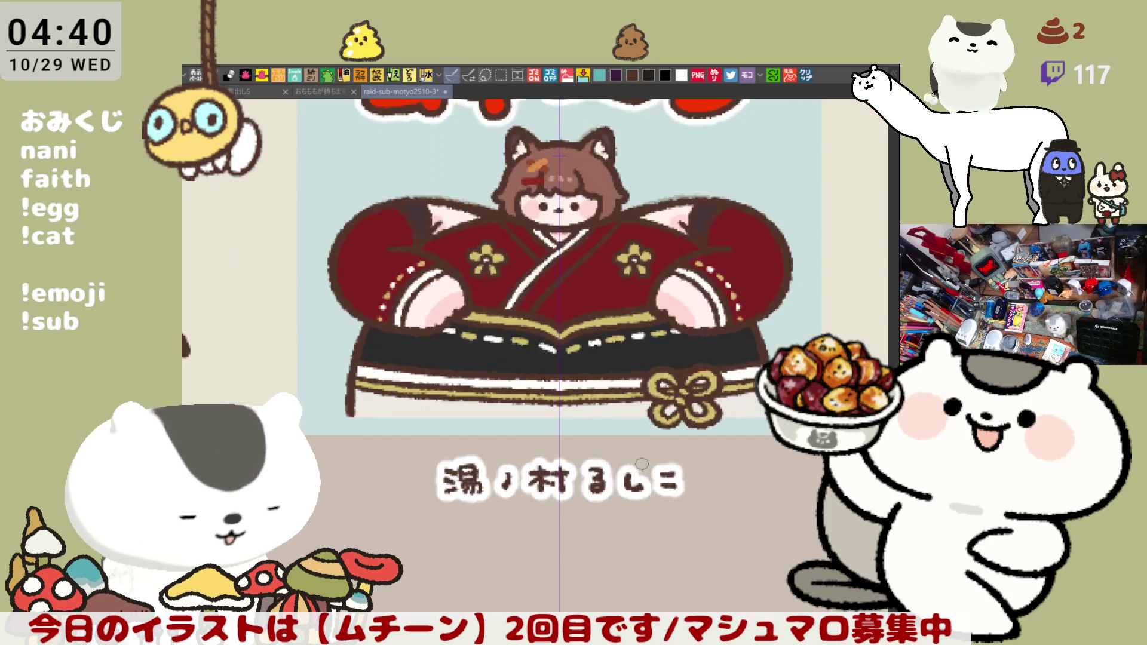
scroll(380, 377, "left", 3)
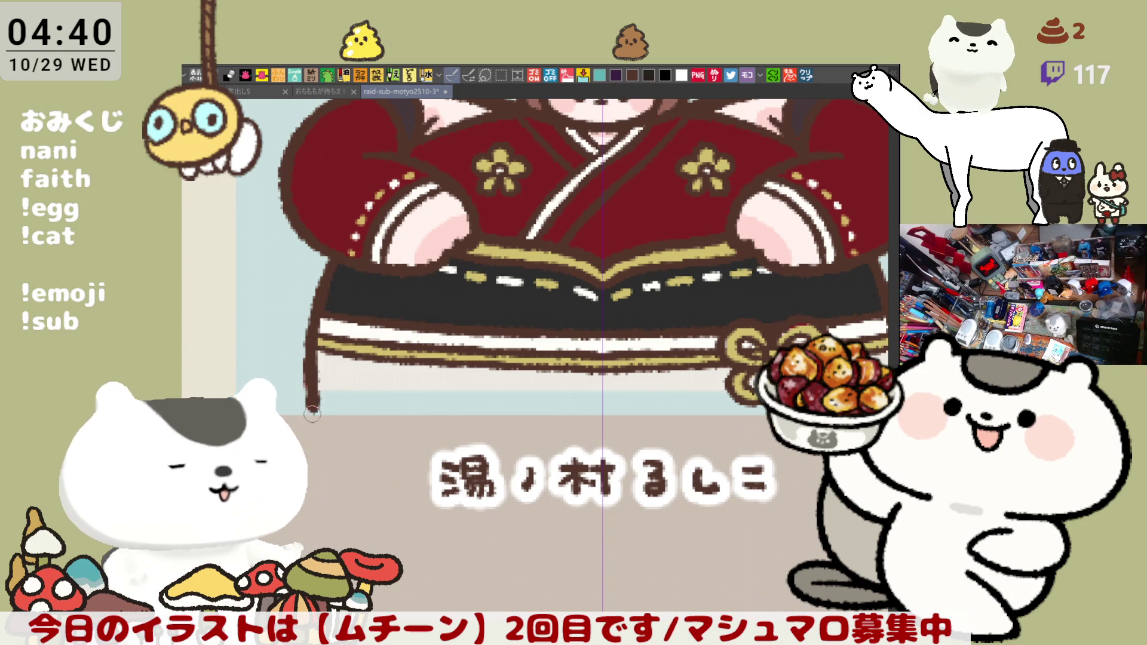
key("ctrl+z")
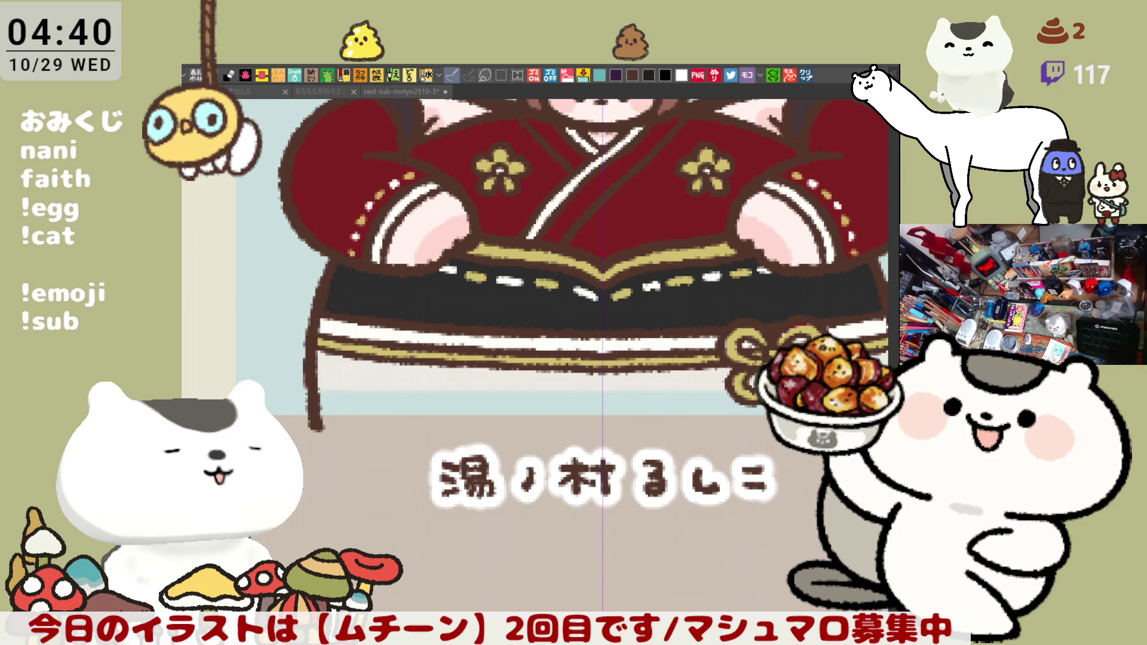
left_click_drag(393, 426, 341, 363)
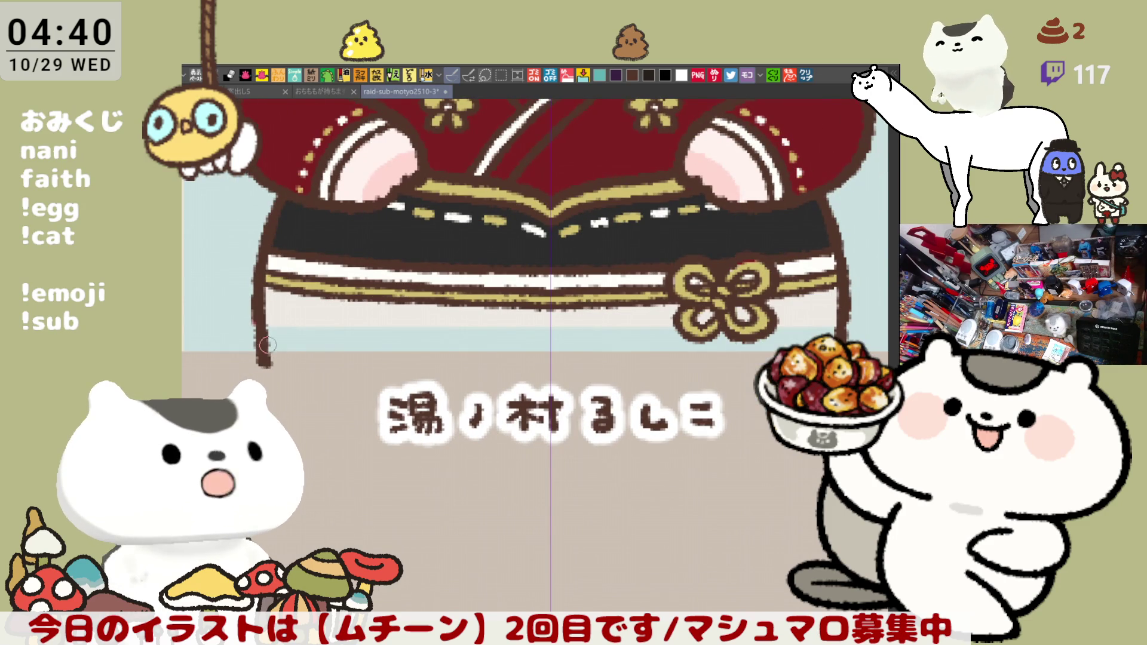
left_click_drag(270, 311, 363, 322)
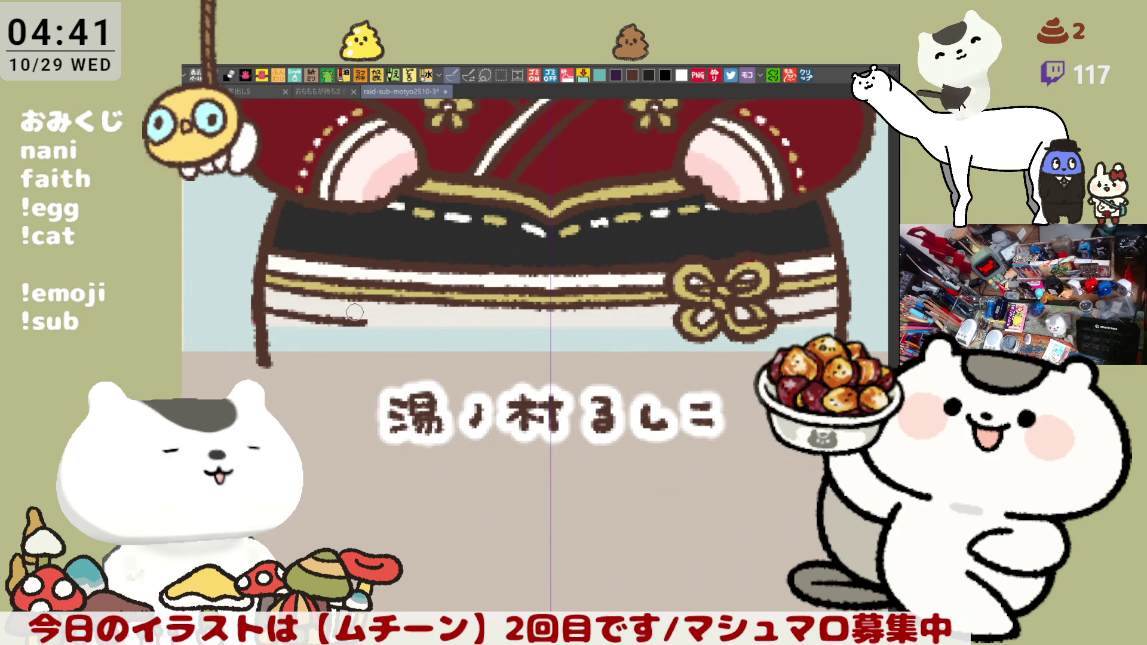
left_click_drag(376, 323, 535, 328)
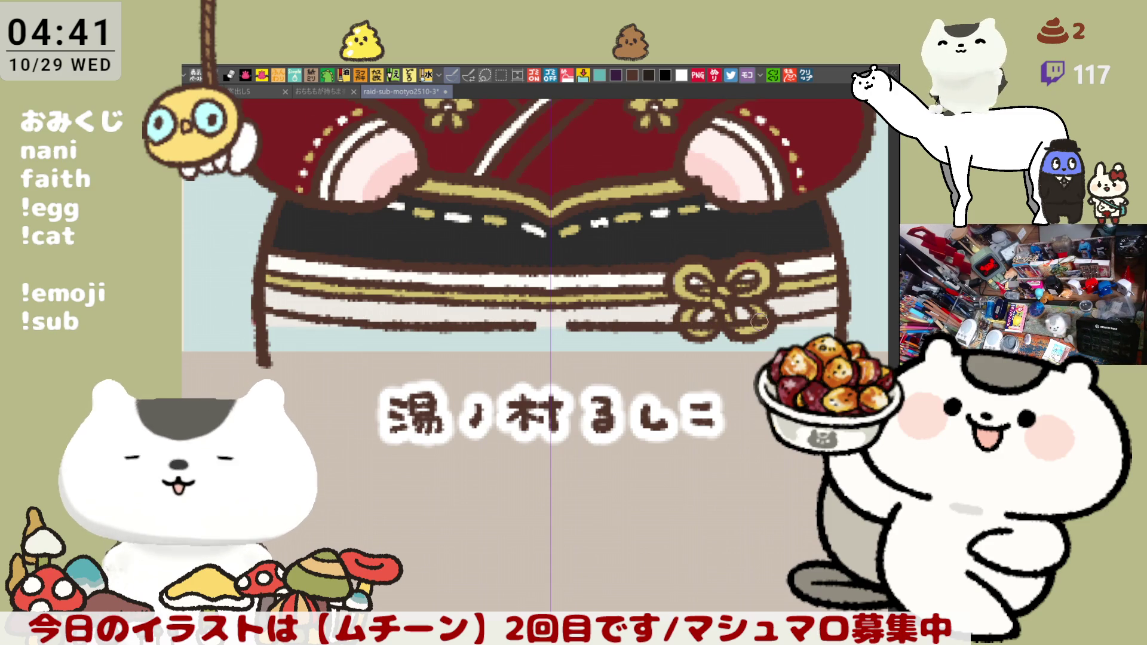
key("ctrl+z")
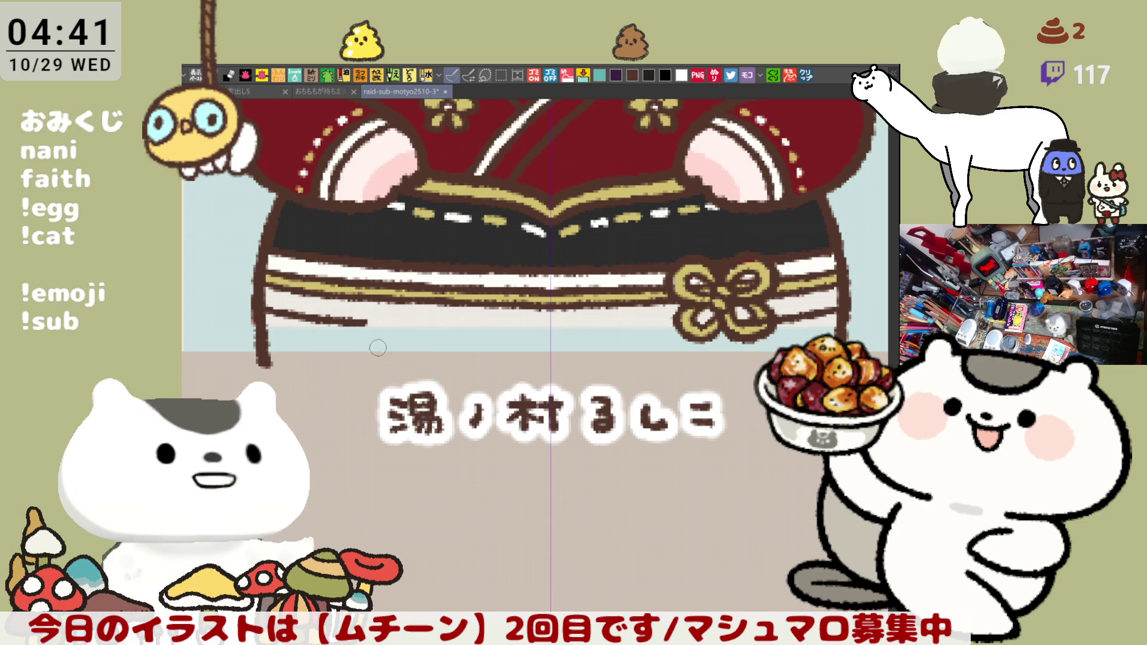
key("ctrl+z")
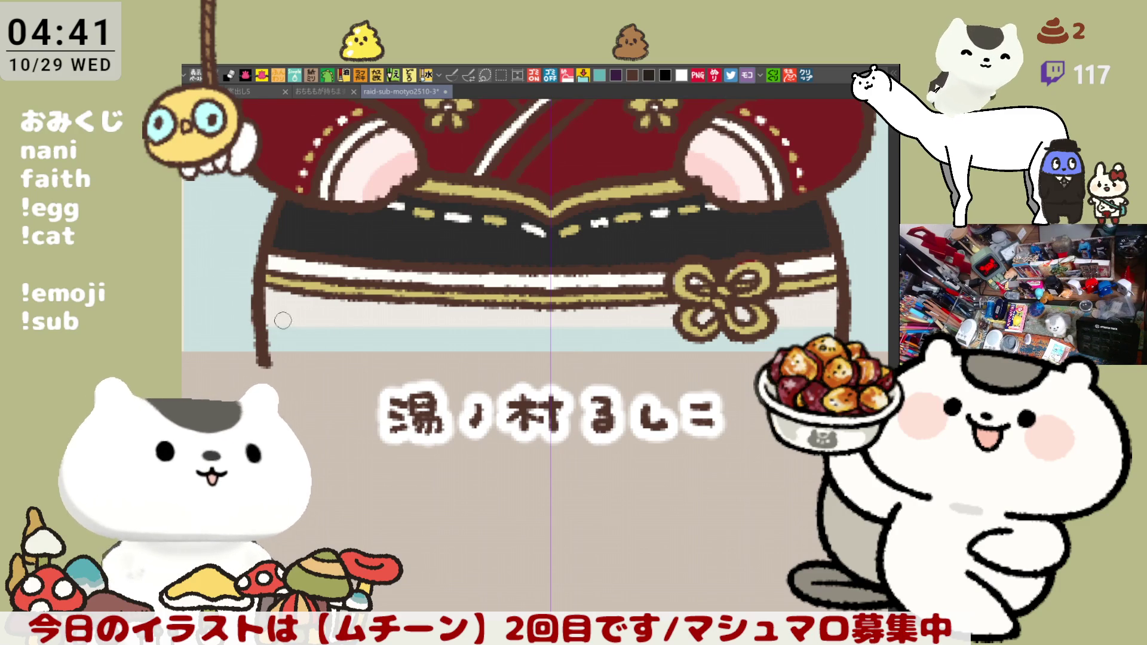
Draw the brown outline along the skirt's lower edge, redrawing its right segment several times.
left_click_drag(263, 313, 409, 330)
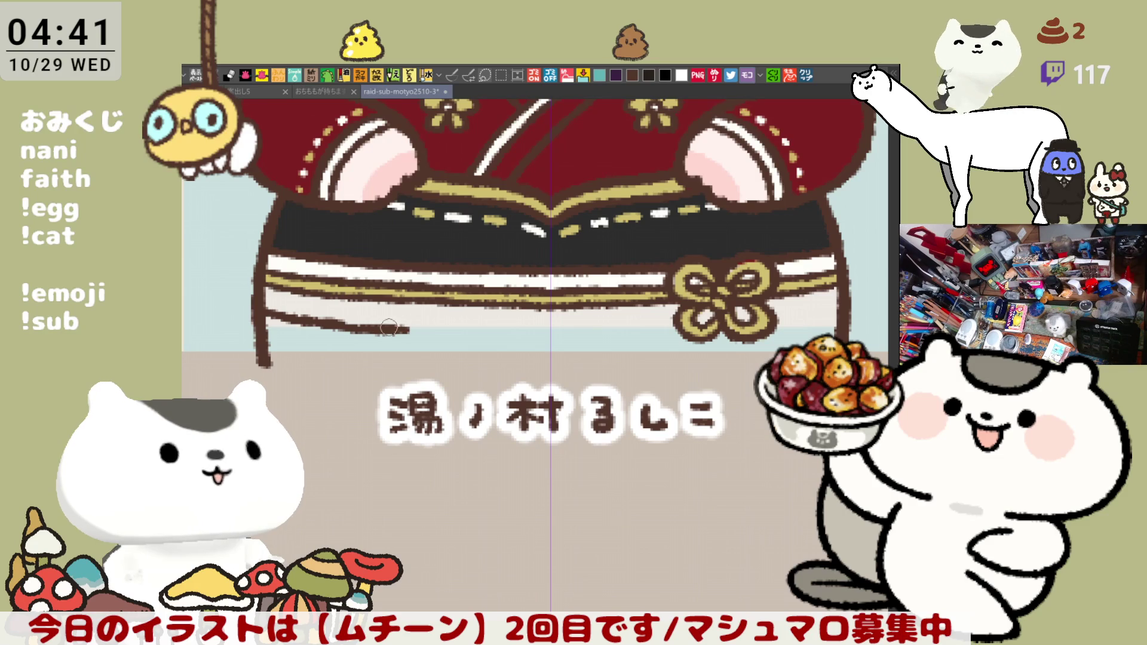
key("ctrl+z")
left_click_drag(326, 325, 395, 325)
key("ctrl+z")
left_click_drag(323, 325, 476, 330)
key("ctrl+z")
left_click_drag(371, 328, 562, 329)
key("ctrl+z")
left_click_drag(491, 329, 568, 326)
key("ctrl+z")
left_click_drag(469, 330, 577, 332)
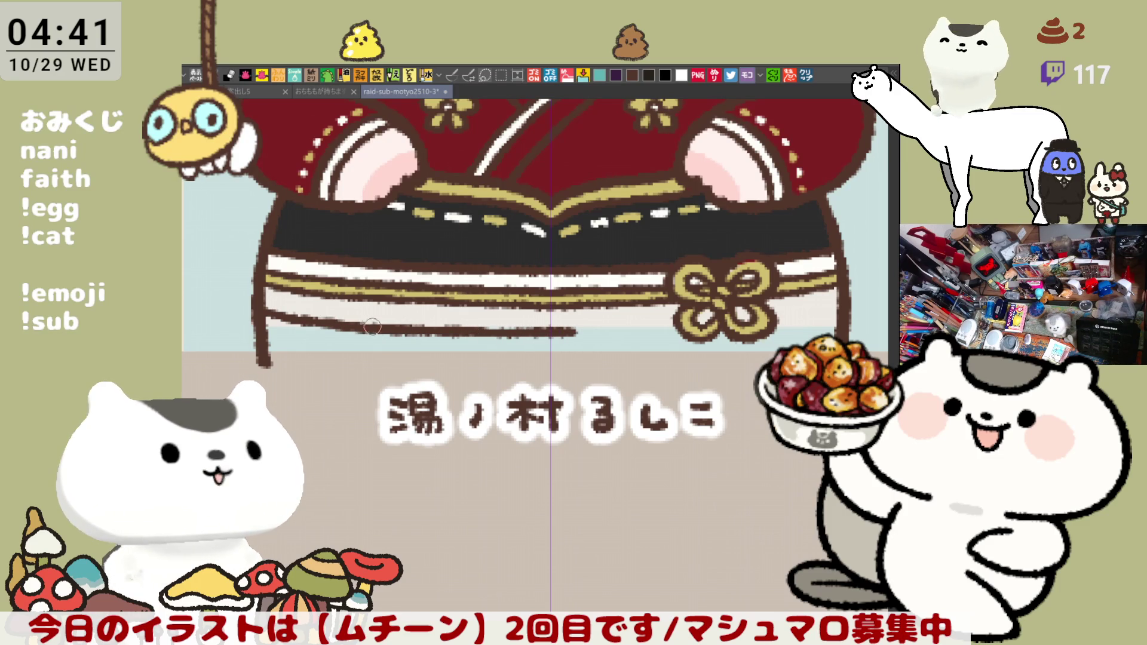
Carry the brown skirt-edge line up to the gold knot, then mirror the view to check it.
left_click_drag(563, 330, 660, 326)
key("ctrl+z")
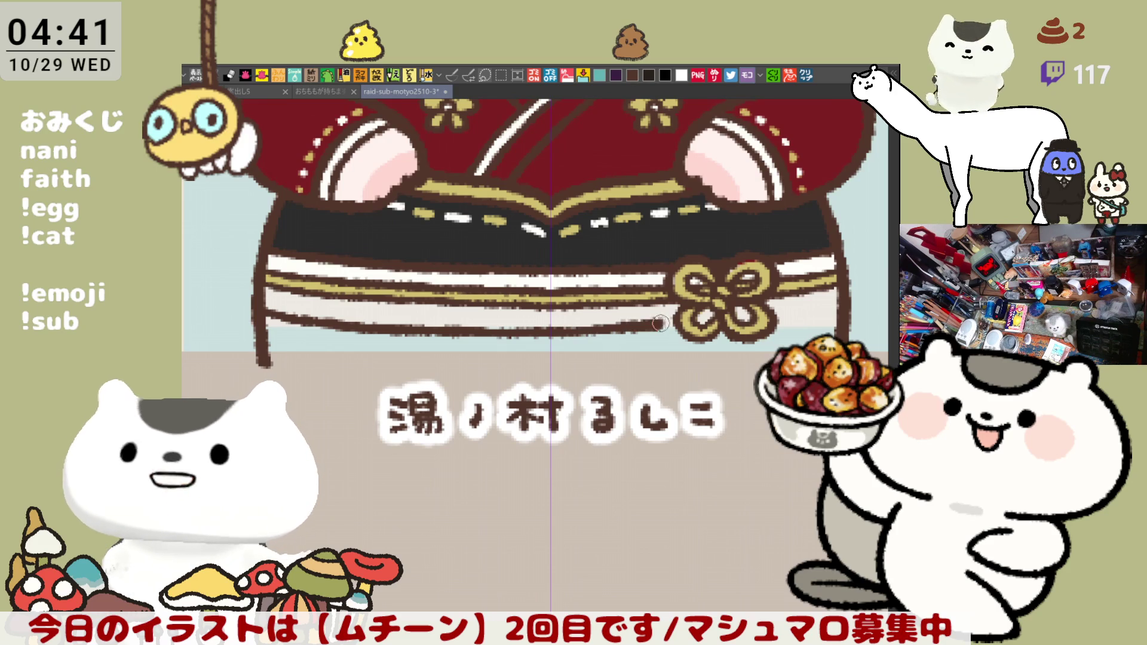
key("ctrl+z")
key("ctrl+z")
left_click_drag(577, 332, 674, 326)
key("ctrl+z")
key("ctrl+z")
key("ctrl+z")
left_click_drag(564, 333, 680, 323)
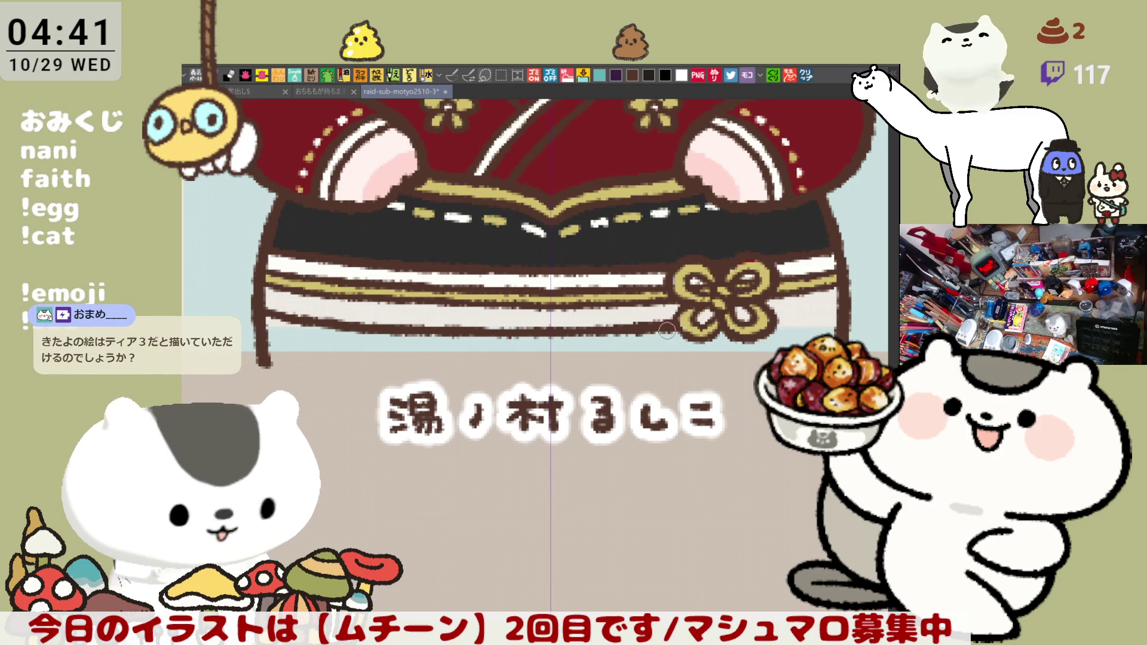
key("h")
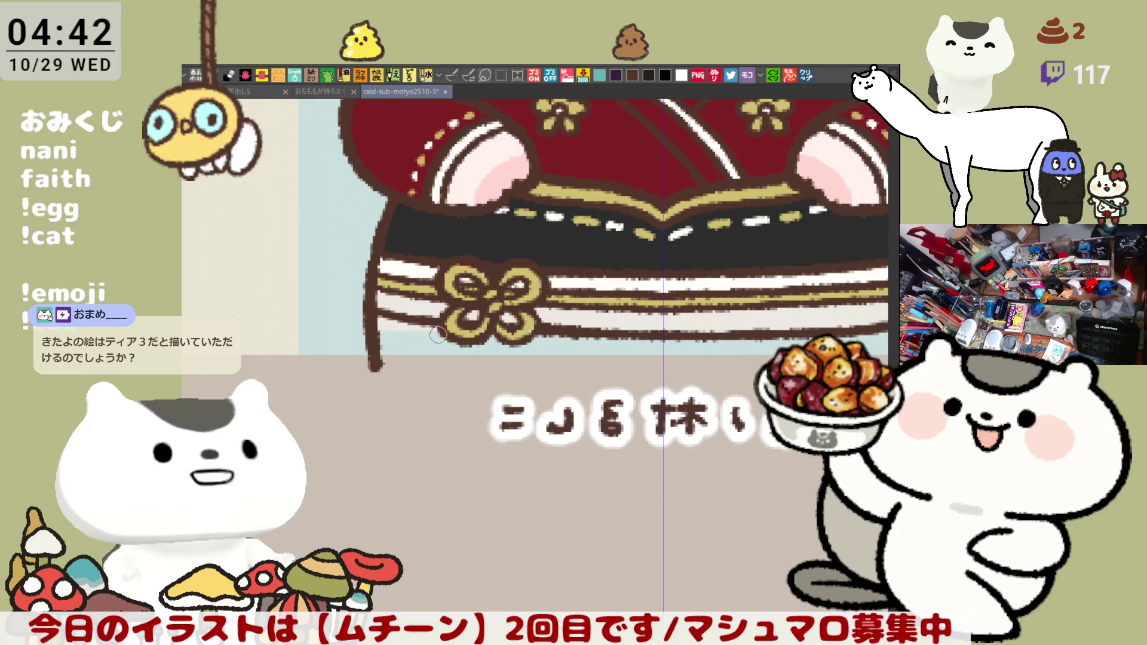
key("h")
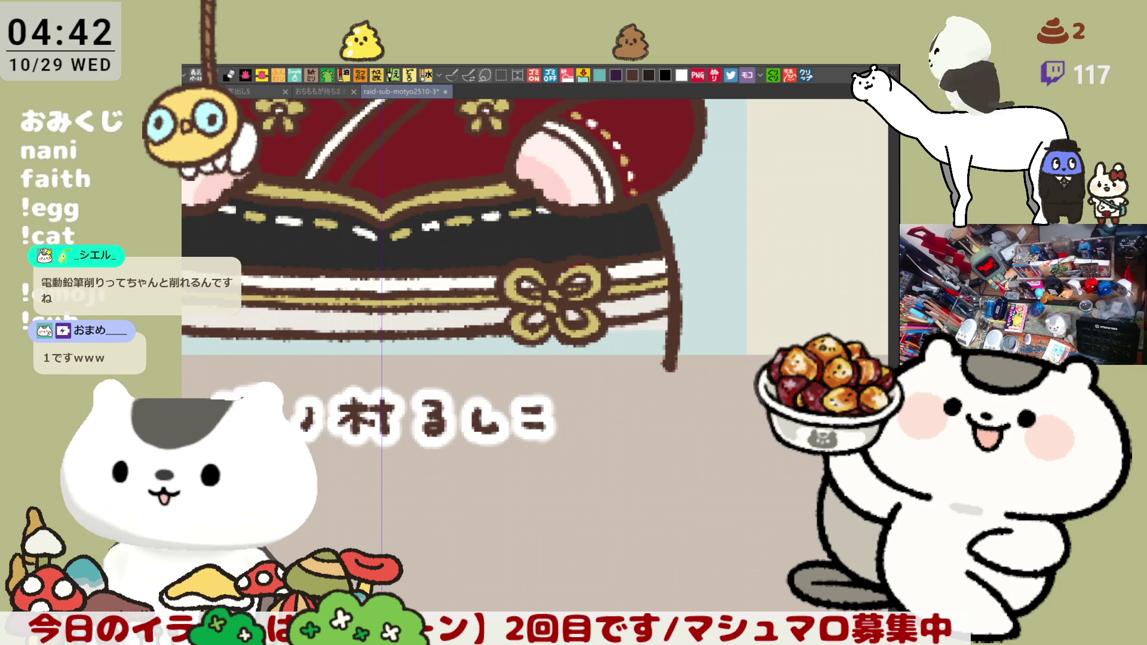
left_click_drag(475, 464, 590, 447)
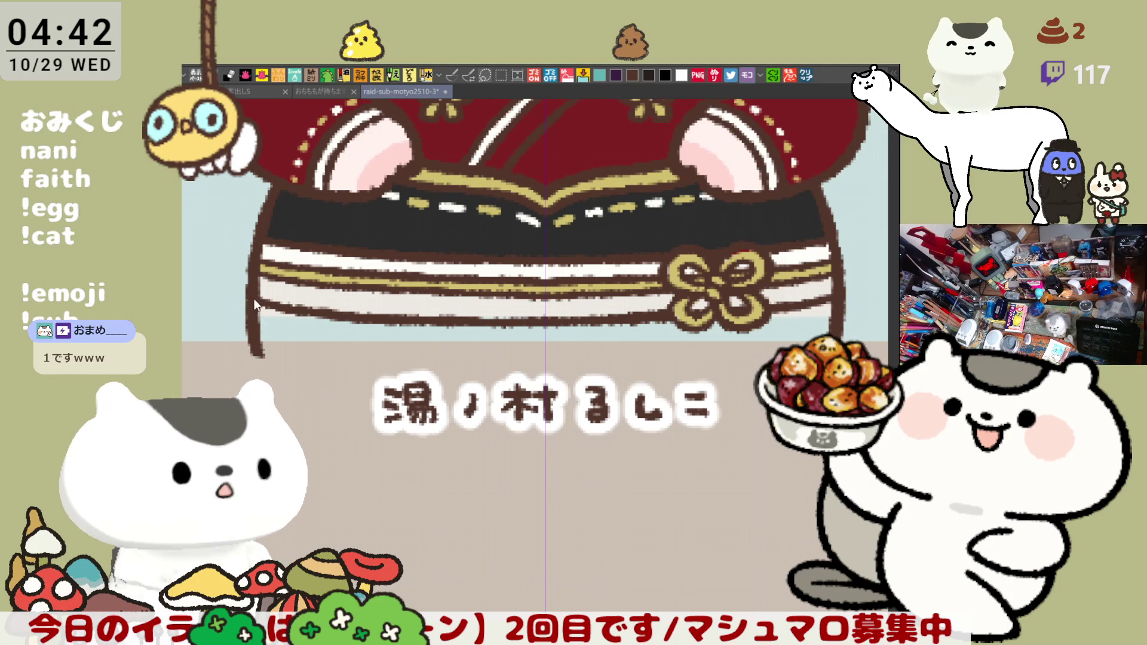
scroll(429, 326, "down", 2)
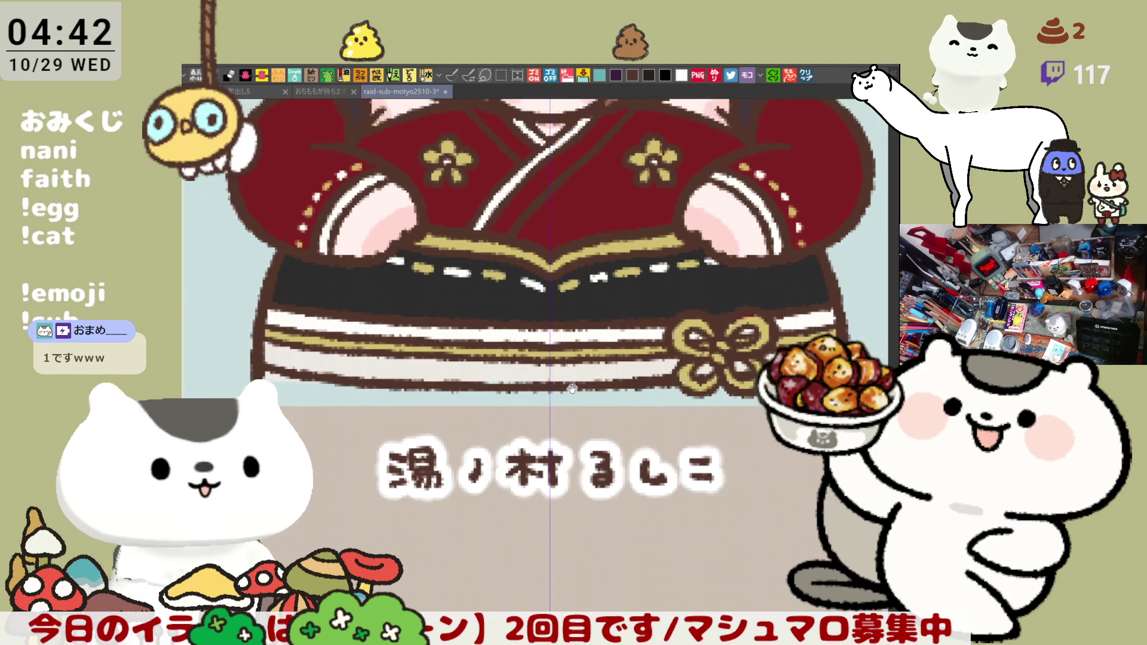
scroll(789, 326, "up", 2)
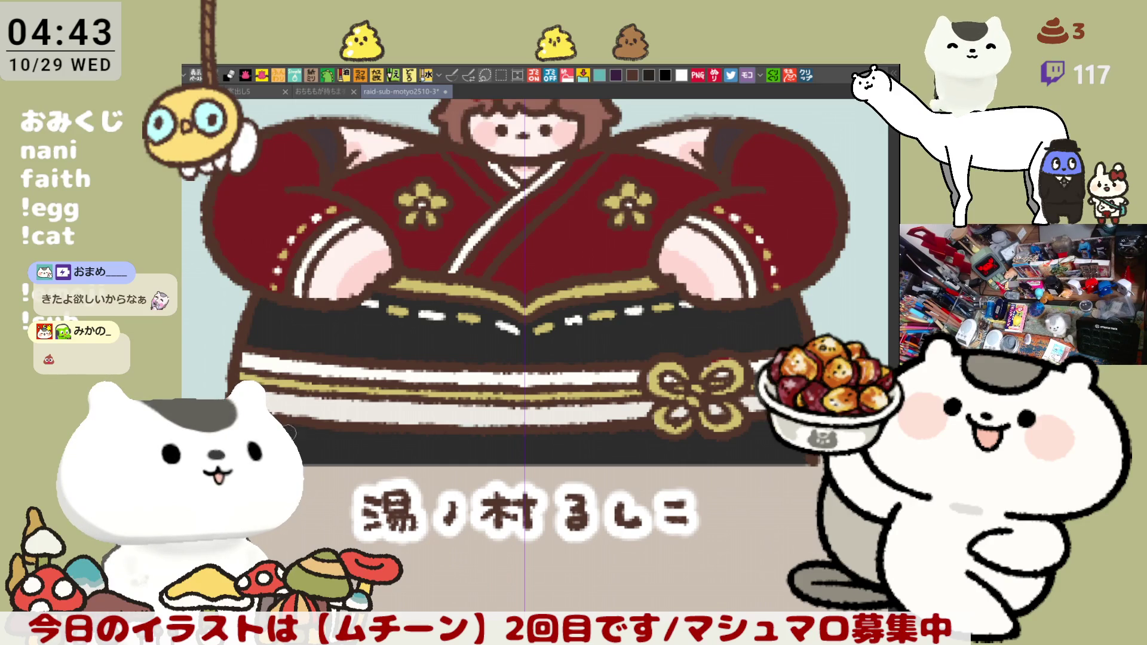
Select the ちょうの card's sketch area, delete its dark head lines, and deselect.
scroll(362, 394, "down", 6)
scroll(362, 394, "down", 2)
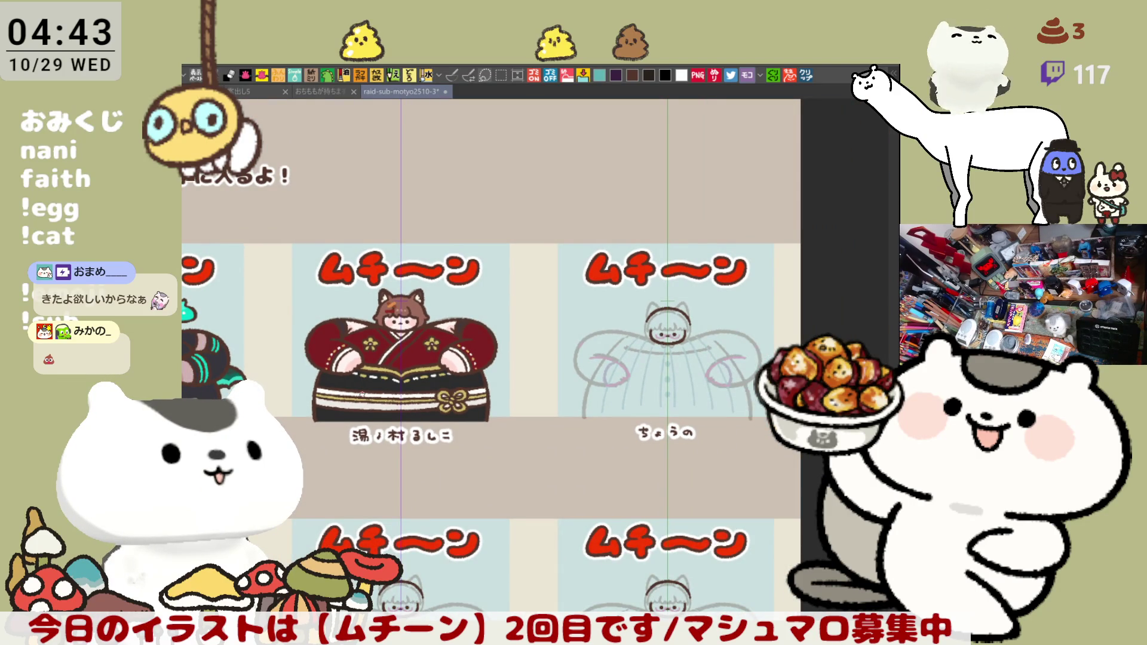
left_click_drag(363, 395, 291, 379)
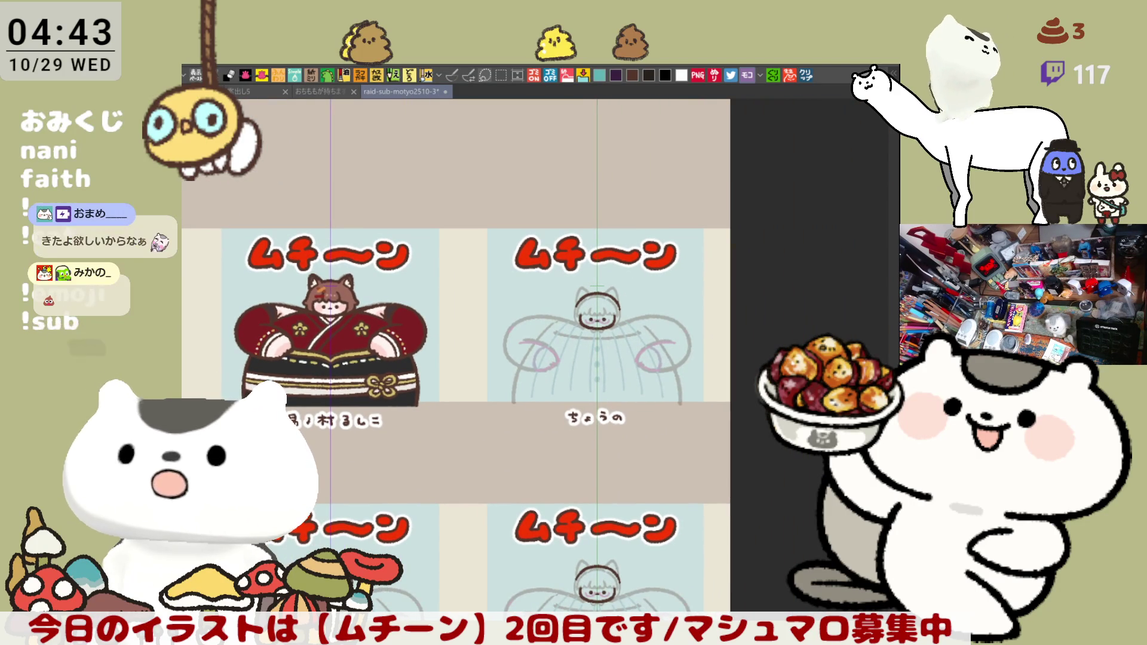
key("m")
mouse_move(681, 385)
left_mouse_down()
mouse_move(522, 310)
mouse_move(502, 272)
left_mouse_up()
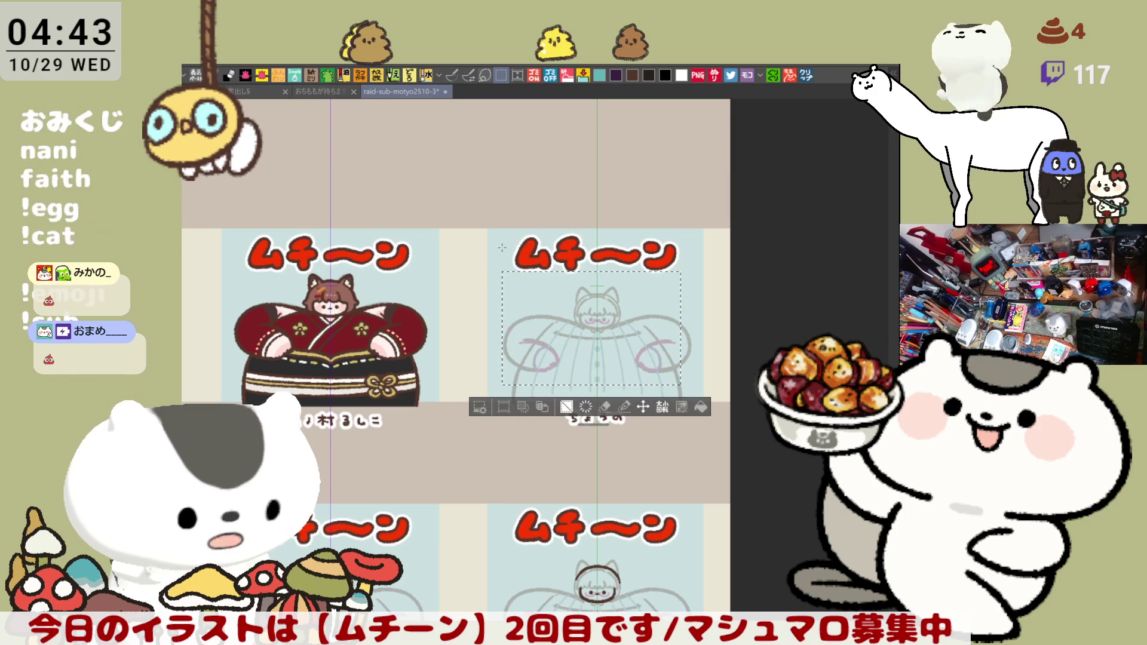
key("Delete")
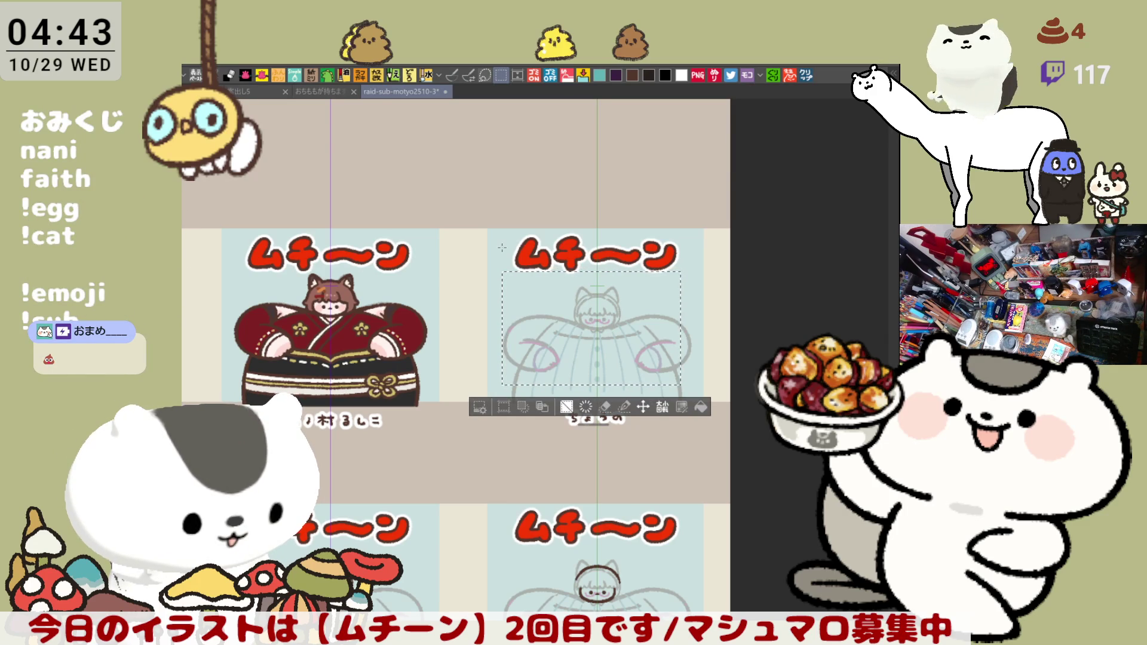
key("ctrl+d")
Save the sticker sheet and centre the ちょうの sketch in view.
key("ctrl+s")
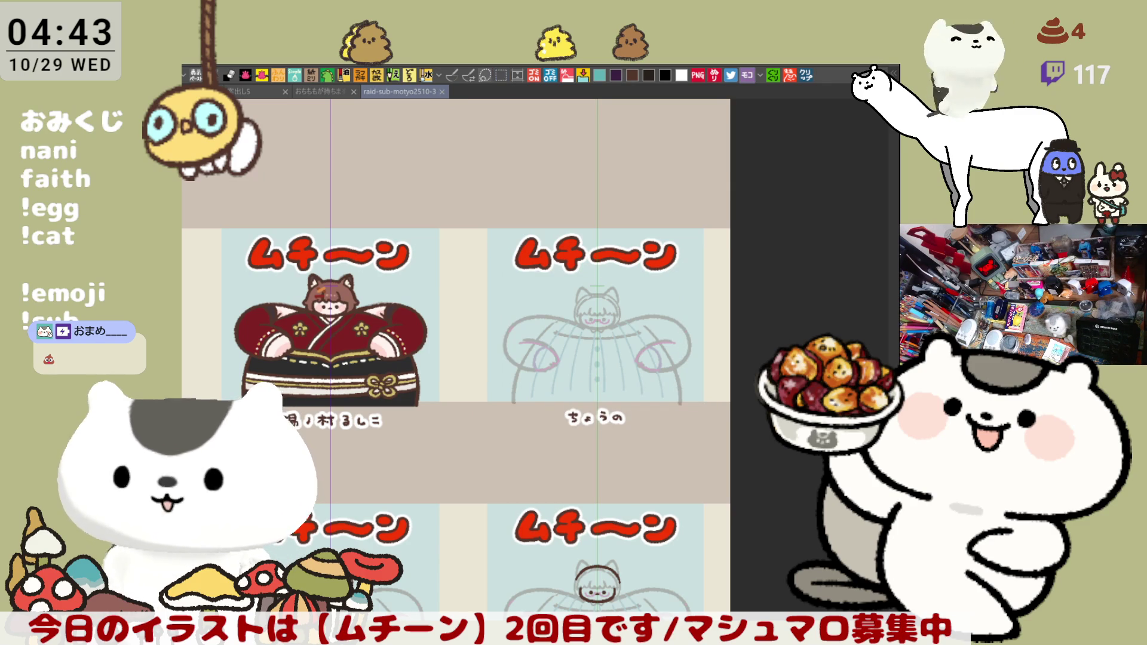
left_click_drag(727, 518, 651, 546)
scroll(512, 428, "up", 5)
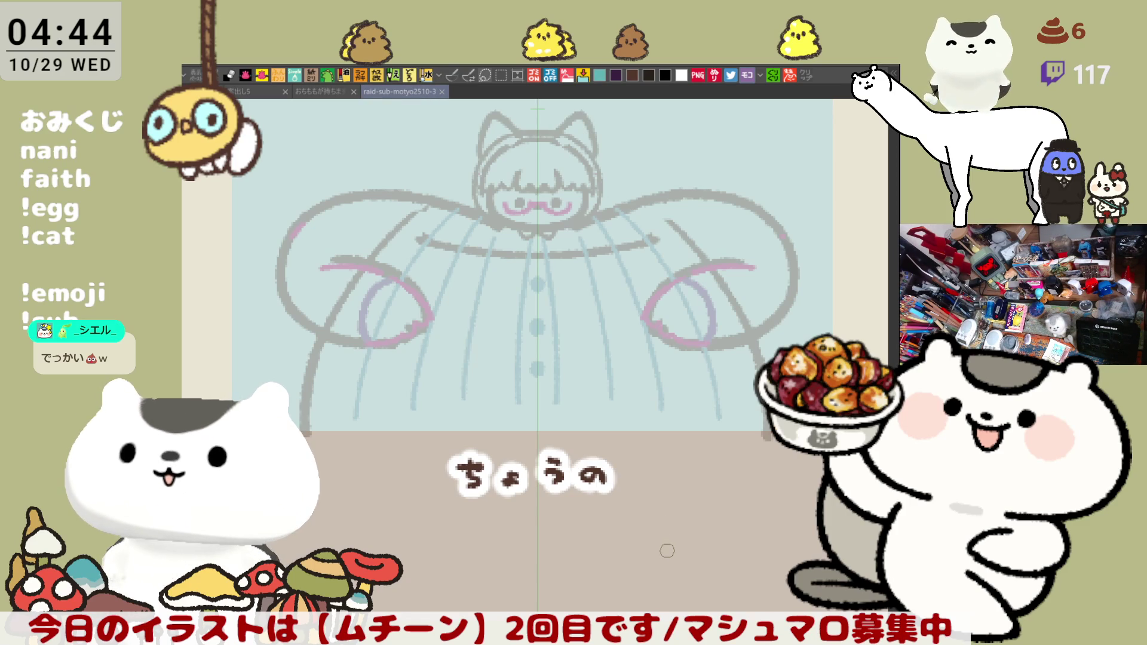
Scroll the canvas back over to the new ちょうの chibi sketch.
scroll(667, 550, "down", 6)
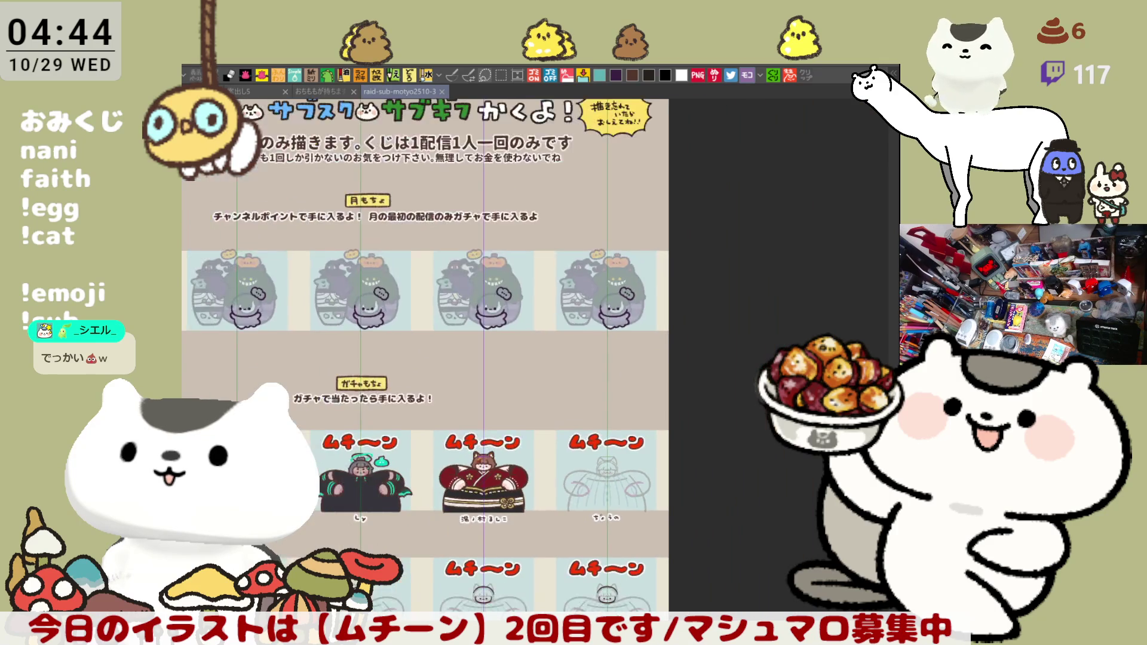
scroll(607, 517, "down", 2)
scroll(607, 517, "up", 2)
scroll(607, 517, "up", 1)
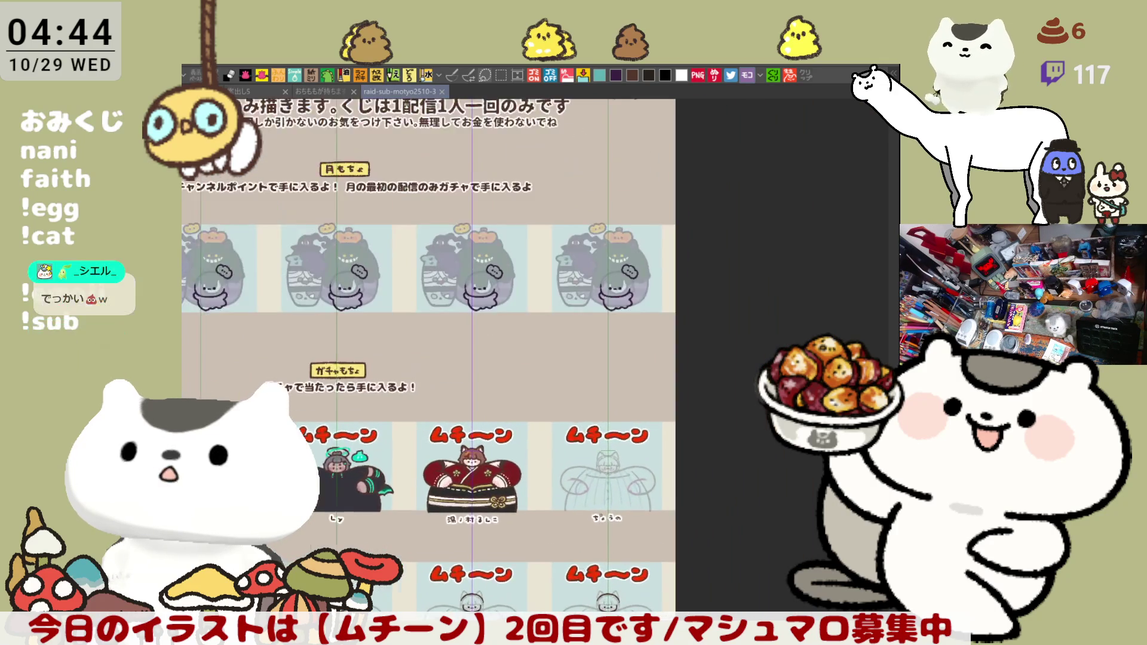
scroll(604, 516, "up", 8)
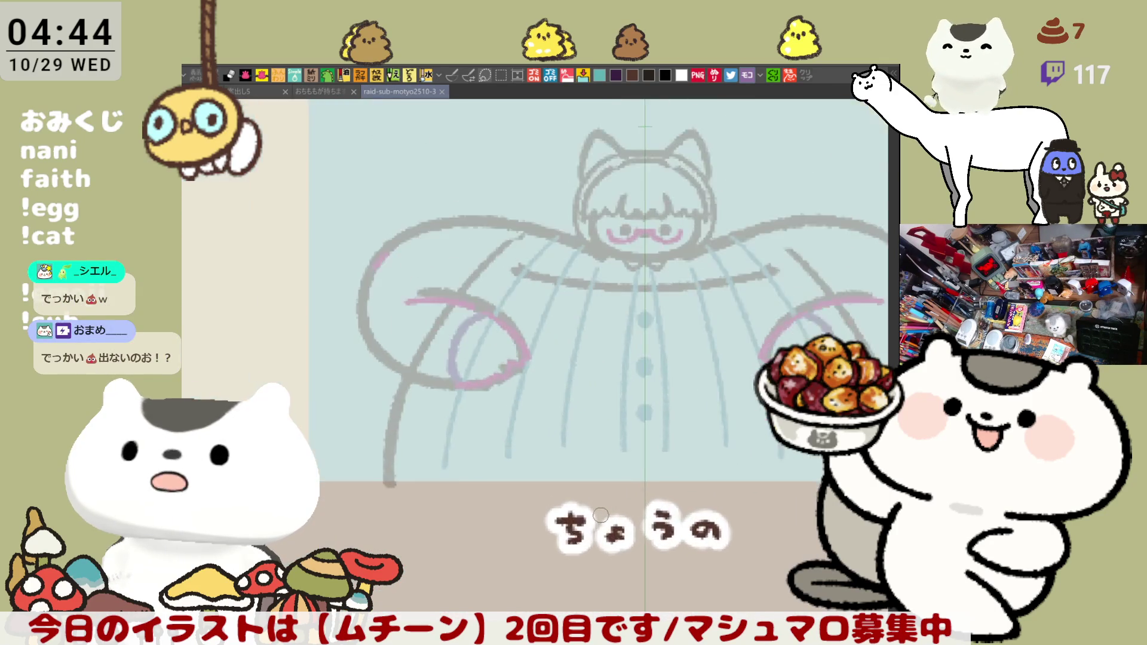
scroll(600, 515, "up", 5)
scroll(593, 504, "down", 5)
scroll(594, 339, "up", 2)
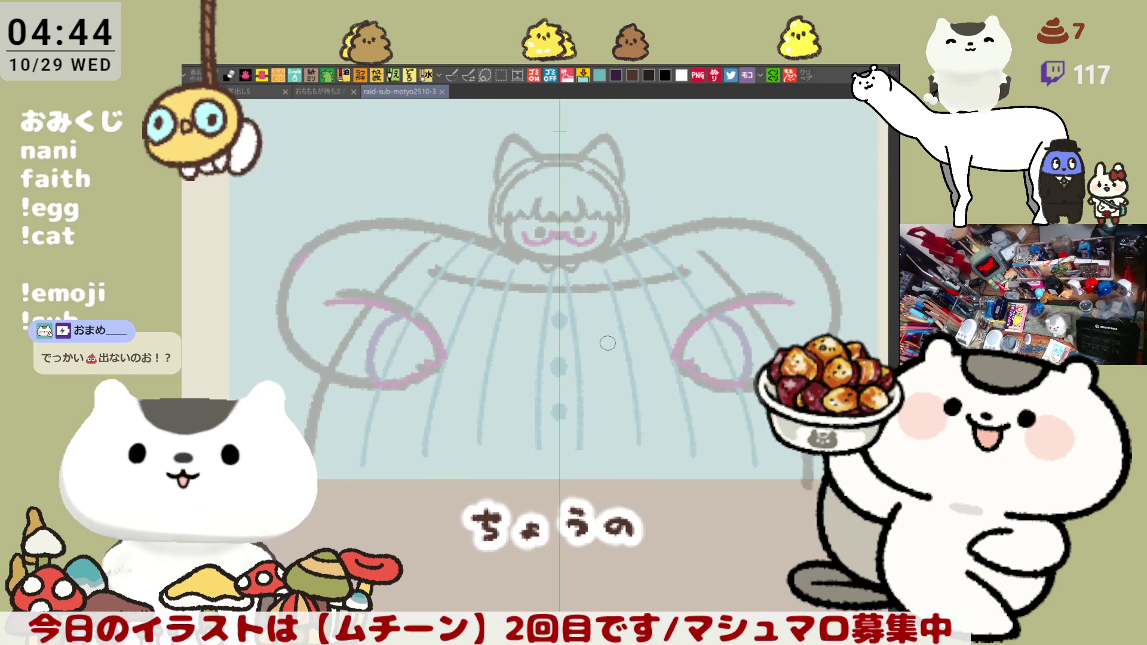
scroll(594, 339, "right", 2)
Try curved strokes from the head down-right with the brush and pen, undoing each.
left_click(453, 75)
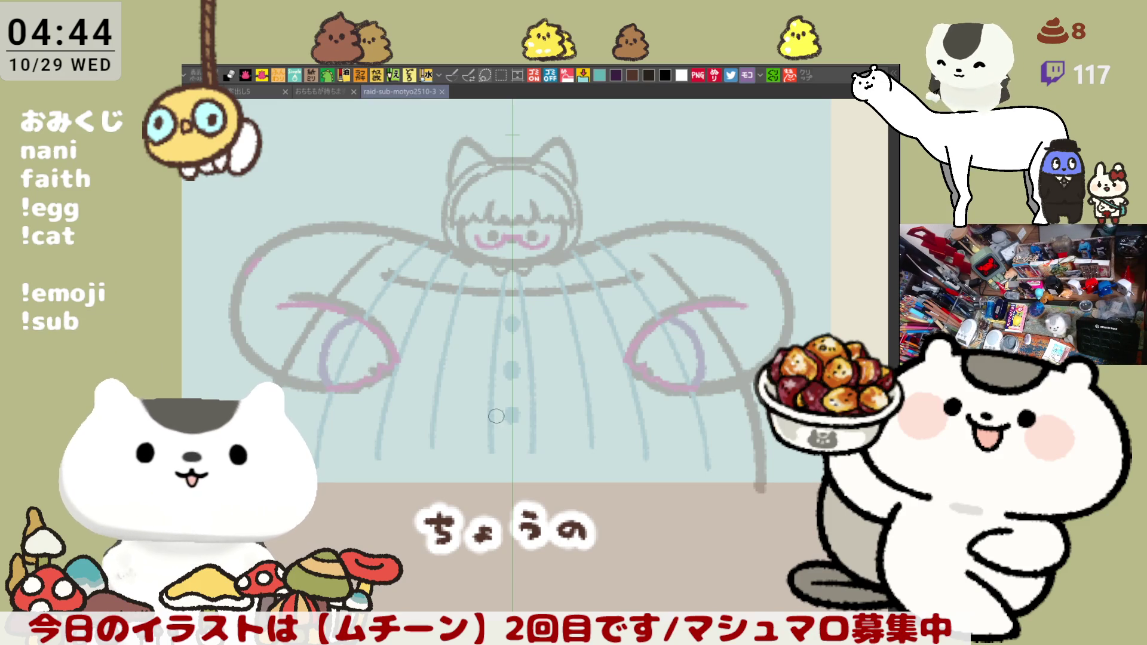
left_click_drag(497, 268, 514, 298)
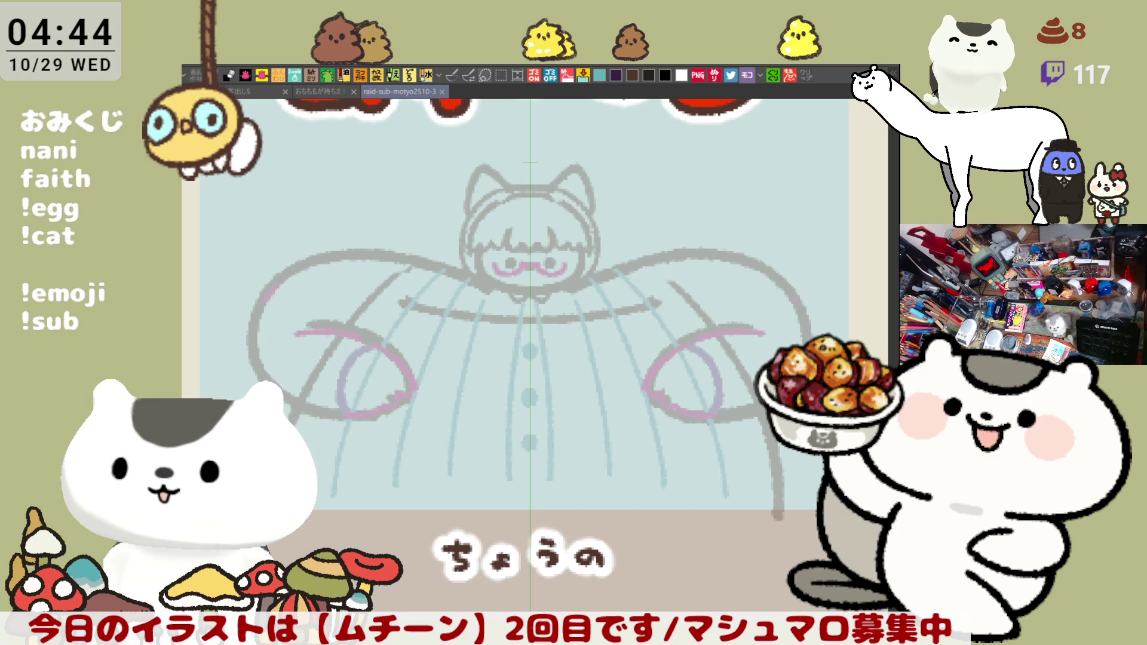
mouse_move(542, 184)
left_mouse_down()
mouse_move(565, 184)
mouse_move(754, 336)
left_mouse_up()
key("ctrl+z")
mouse_move(531, 181)
left_mouse_down()
mouse_move(687, 272)
mouse_move(750, 406)
left_mouse_up()
key("ctrl+z")
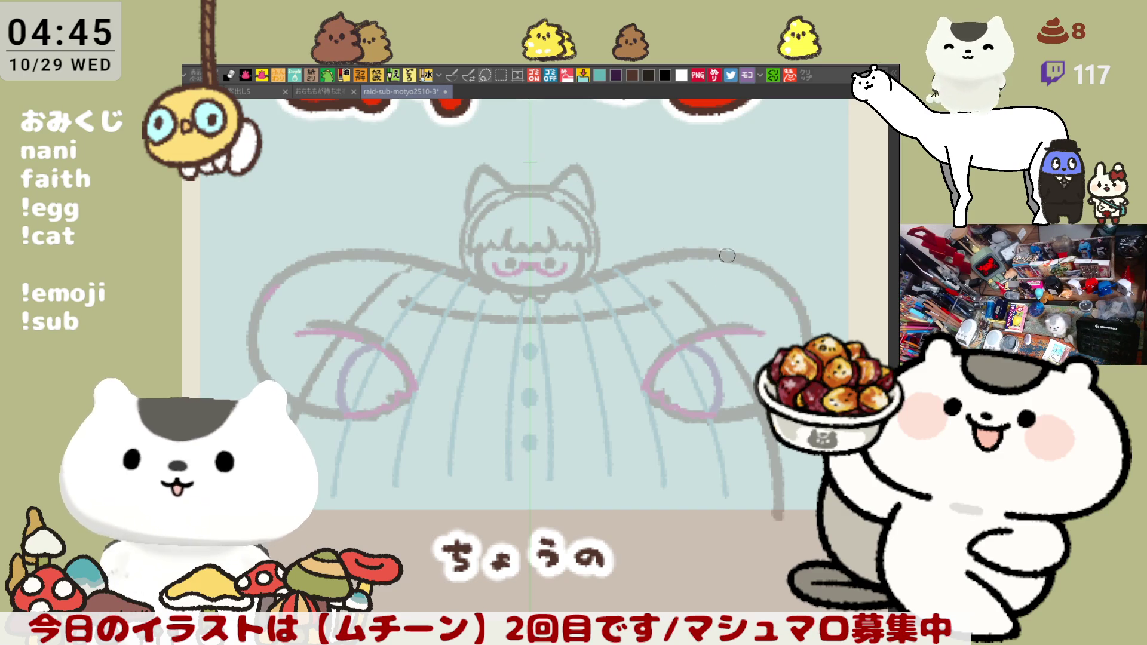
left_click(454, 71)
left_click_drag(552, 188, 711, 281)
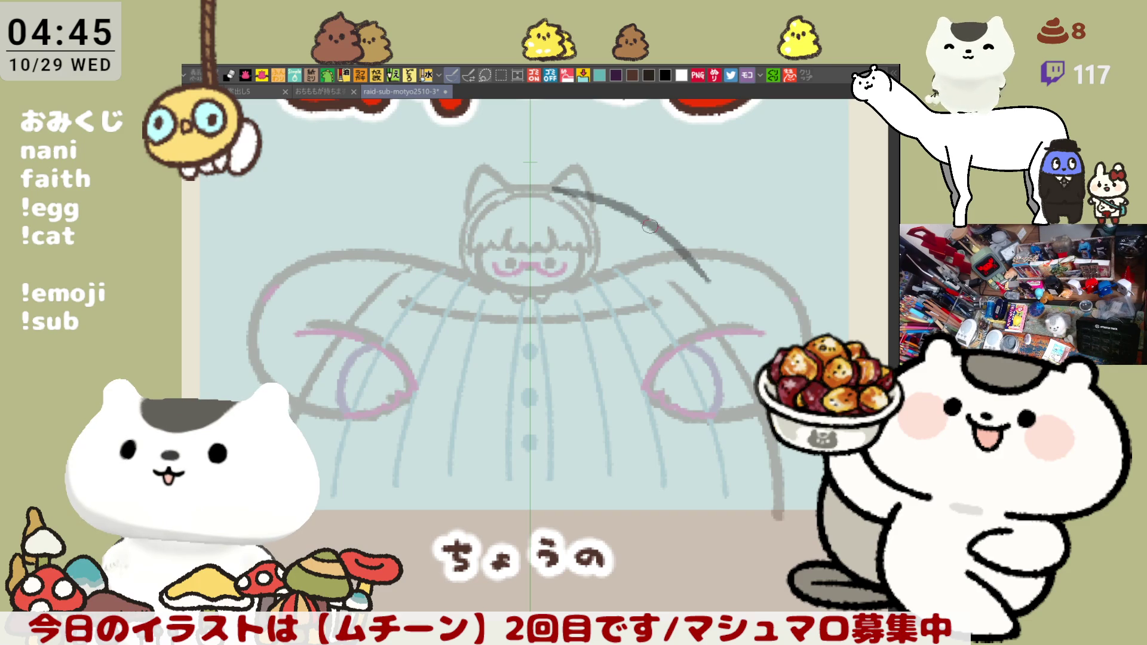
key("ctrl+z")
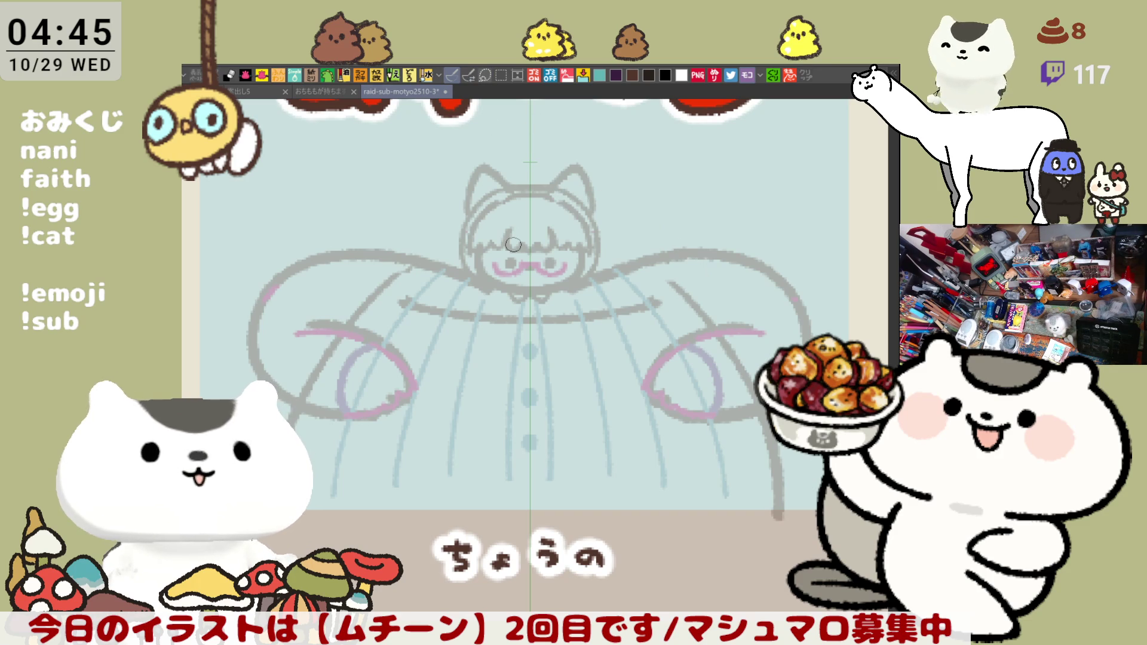
With a different inking pen, reposition the view and retry the arc over the head, undoing it.
scroll(514, 245, "down", 3)
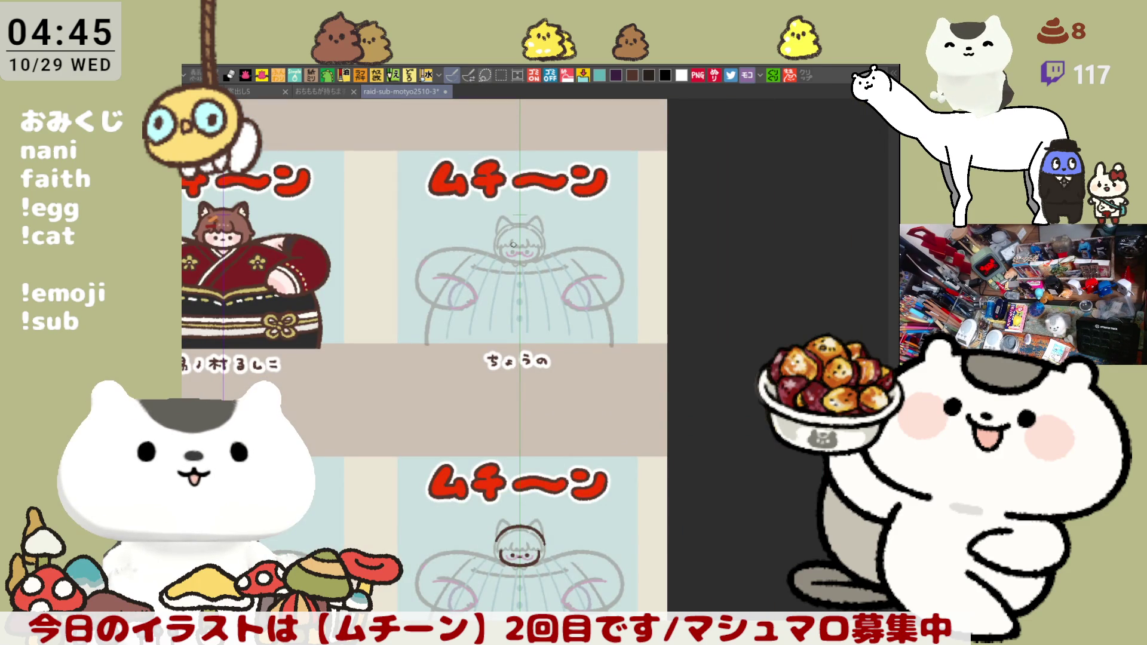
left_click(450, 74)
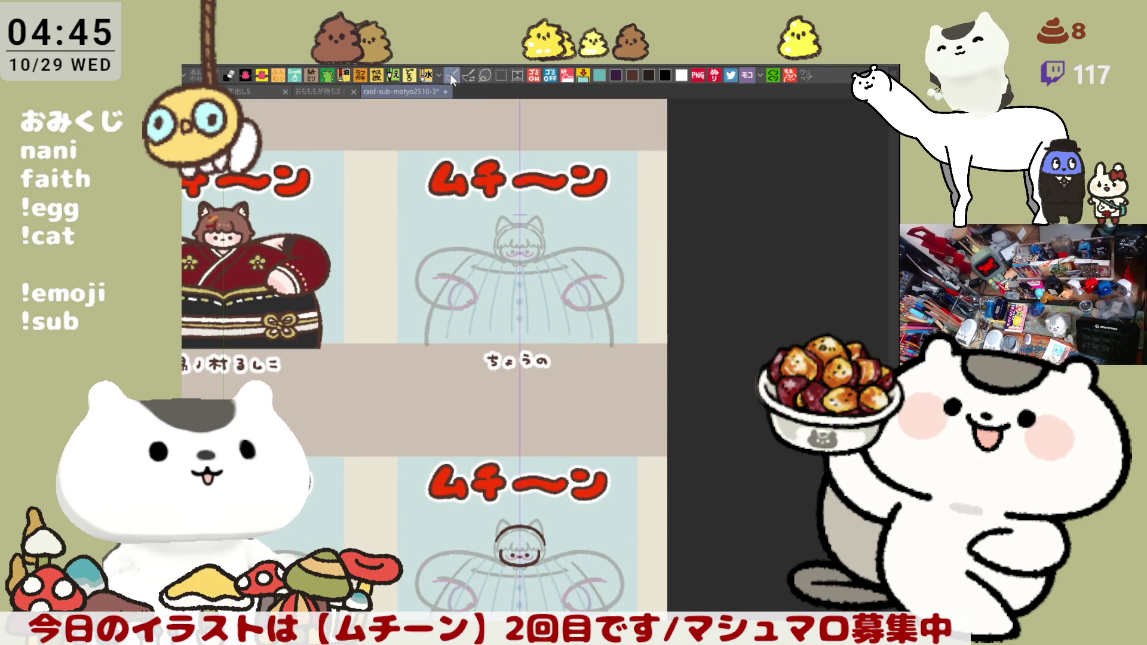
left_click_drag(542, 285, 548, 435)
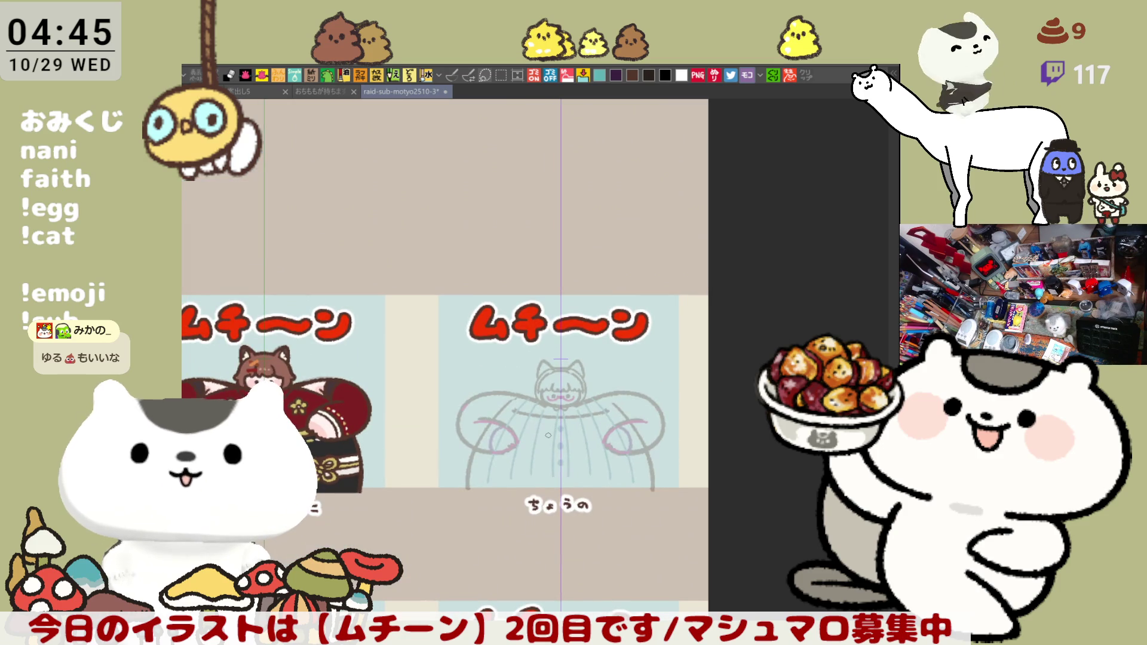
scroll(548, 435, "up", 5)
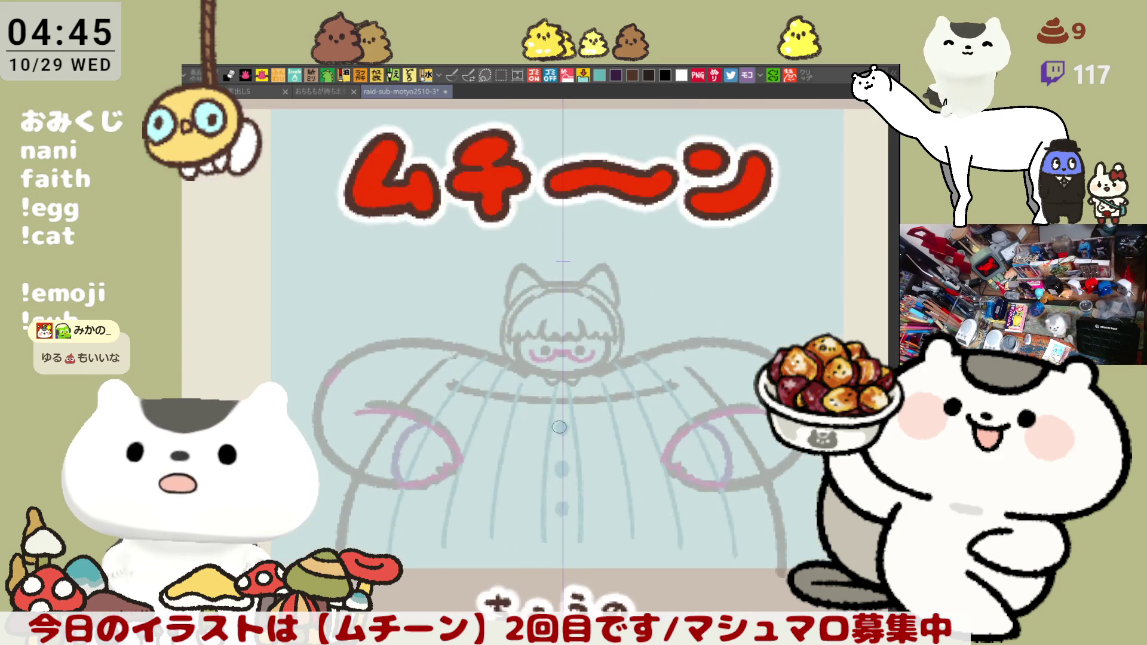
scroll(559, 428, "down", 2)
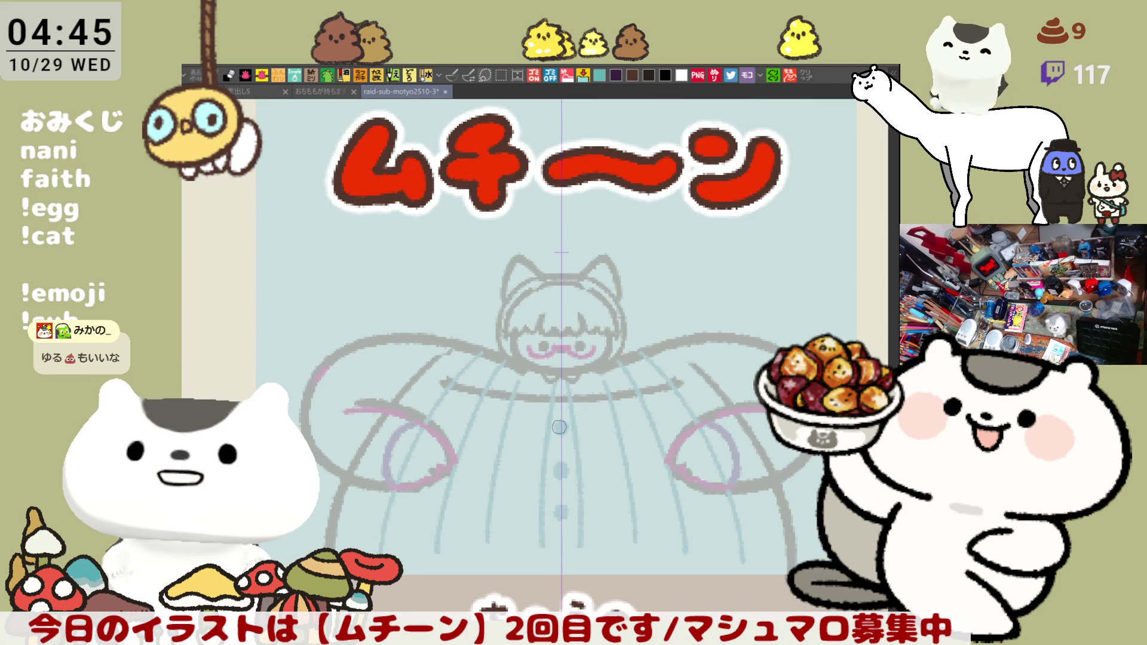
left_click_drag(708, 381, 631, 338)
left_click_drag(502, 237, 640, 295)
key("ctrl+z")
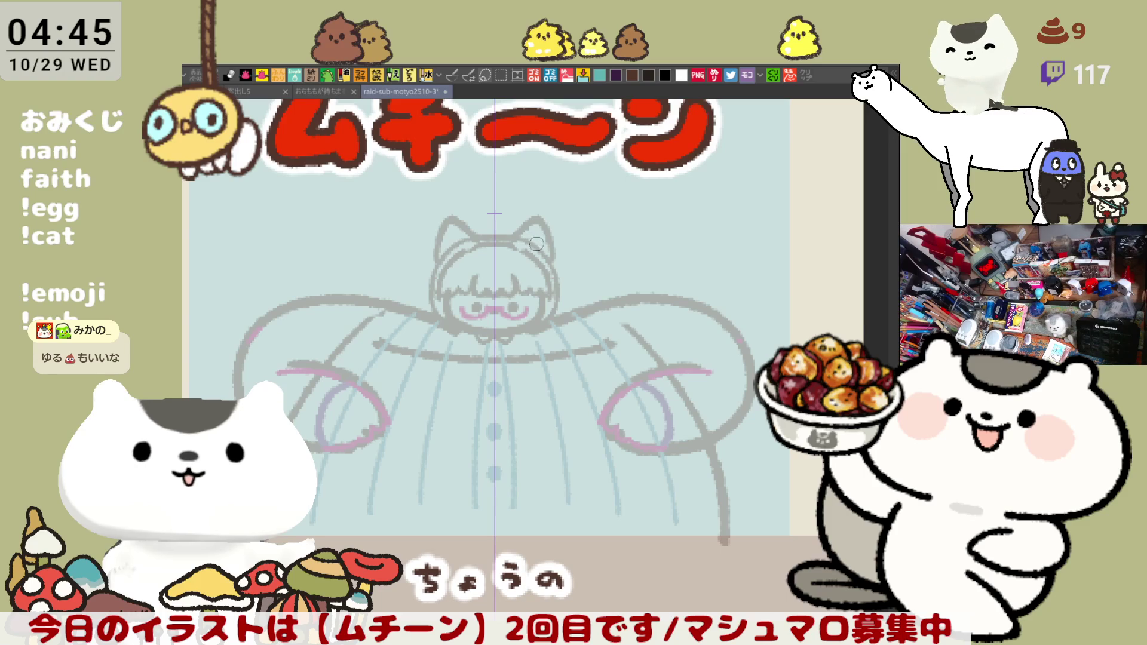
scroll(596, 425, "left", 10)
scroll(596, 425, "right", 10)
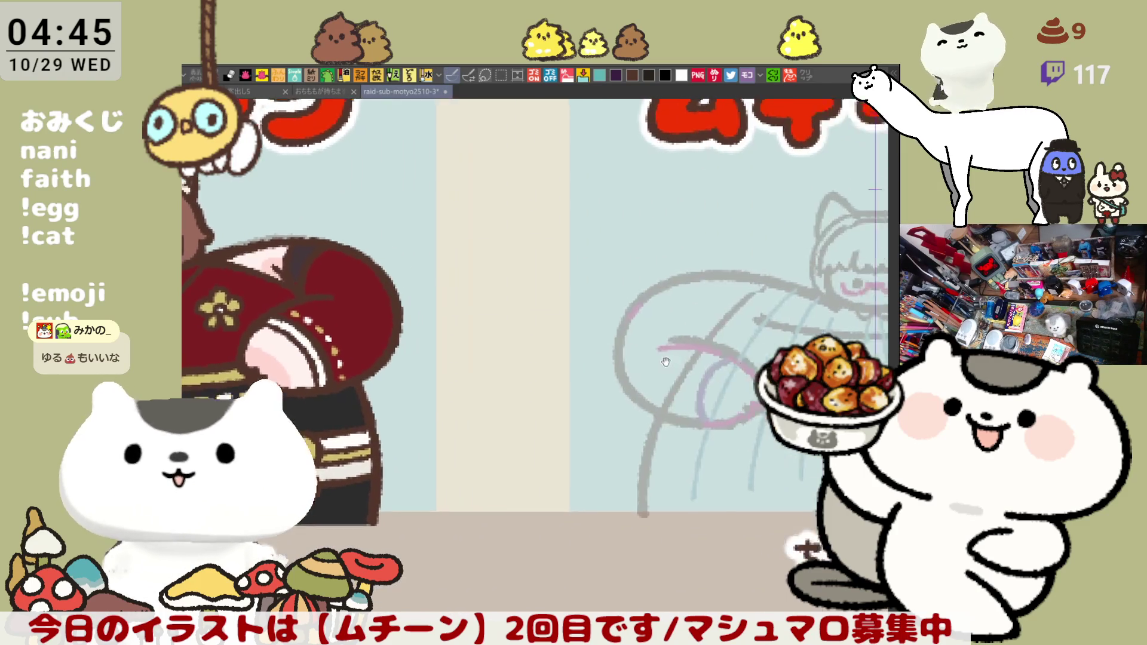
left_click_drag(526, 232, 691, 323)
key("ctrl+z")
Ink a large symmetric arc over the head, extending it down both body sides to the feet.
mouse_move(531, 225)
left_mouse_down()
mouse_move(644, 263)
mouse_move(696, 328)
left_mouse_up()
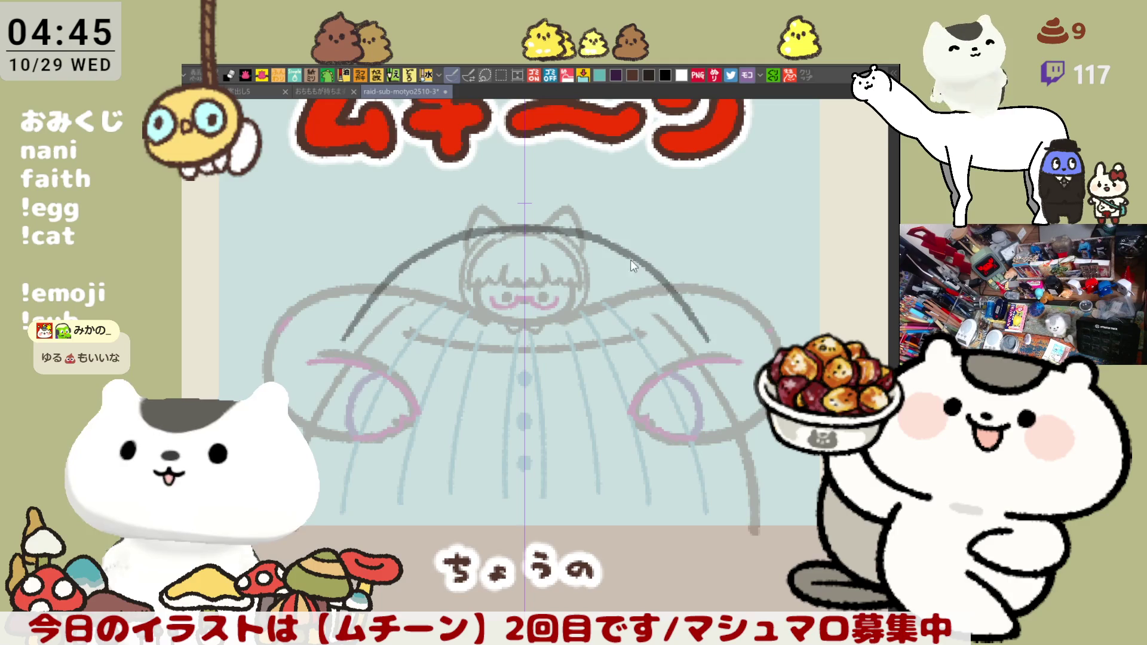
key("ctrl+z")
key("ctrl+z")
mouse_move(634, 253)
left_mouse_down()
mouse_move(701, 304)
mouse_move(738, 362)
mouse_move(762, 455)
left_mouse_up()
key("ctrl+z")
left_click_drag(737, 362, 769, 499)
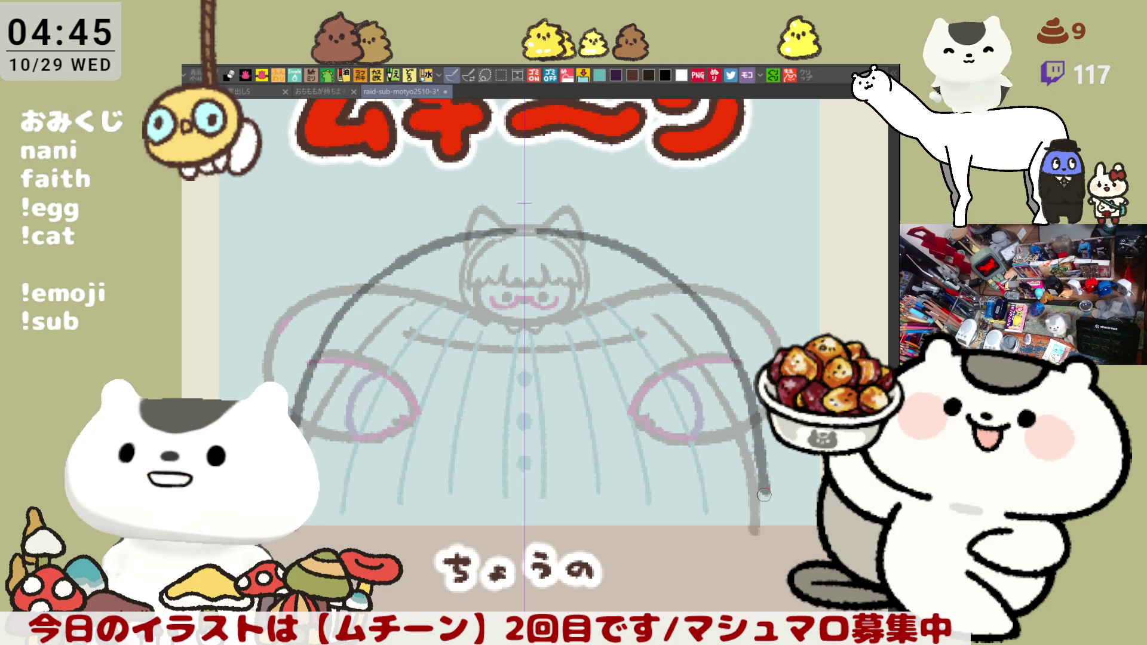
key("ctrl+z")
left_click_drag(737, 361, 767, 507)
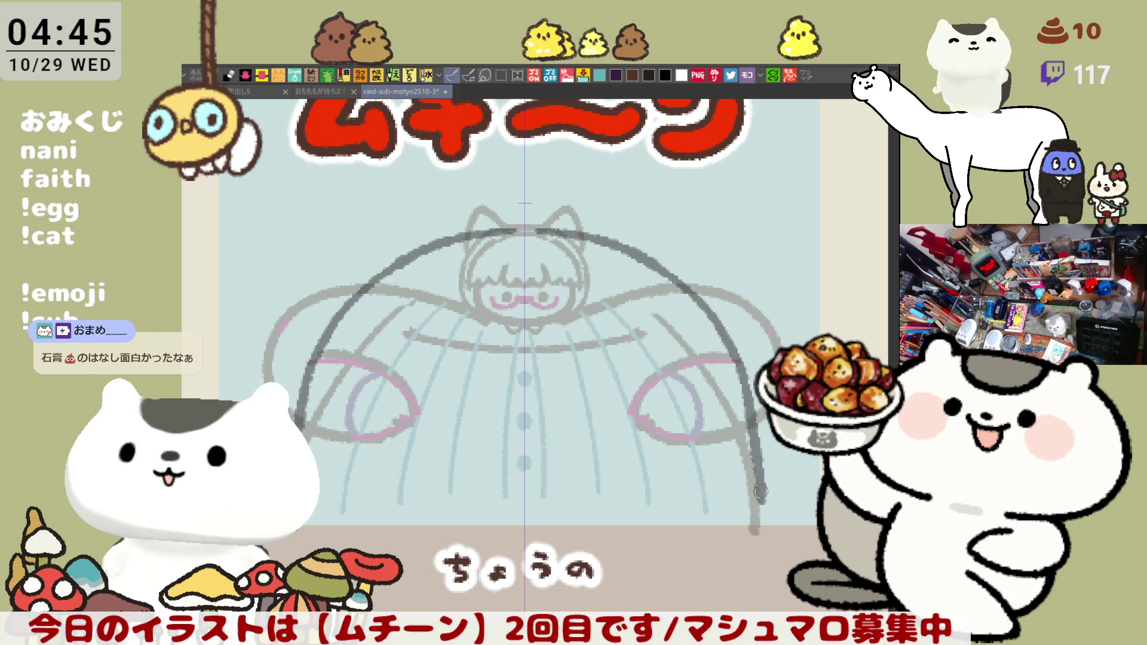
key("ctrl+z")
key("ctrl+z")
mouse_move(737, 356)
left_mouse_down()
mouse_move(760, 454)
mouse_move(759, 521)
left_mouse_up()
key("ctrl+z")
left_click_drag(751, 435, 760, 531)
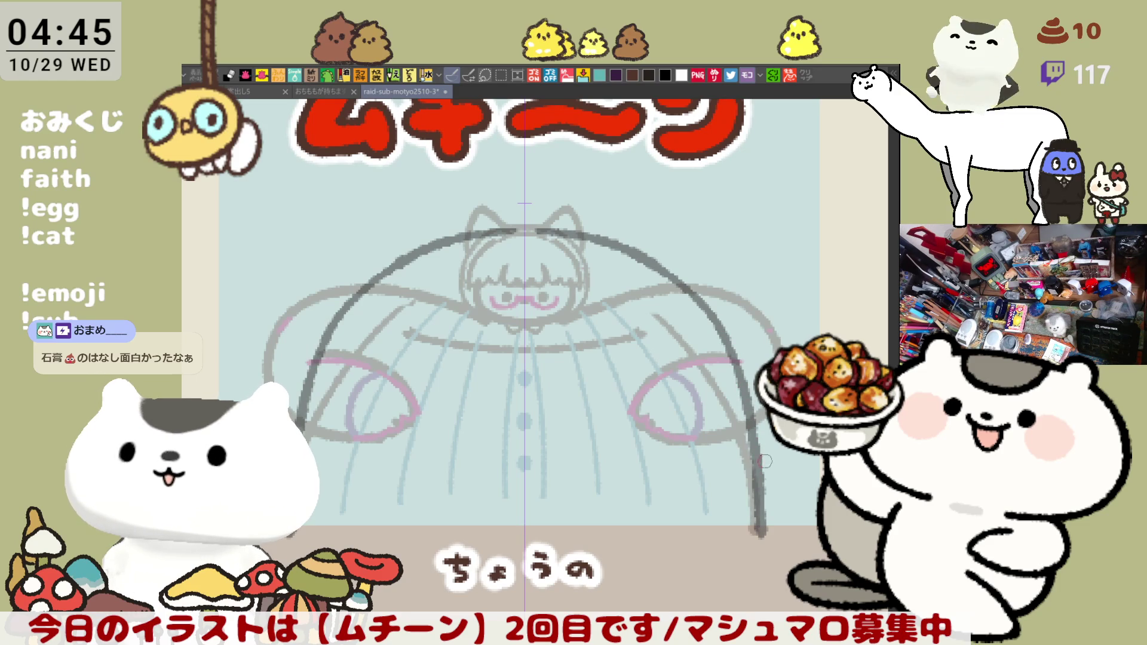
Darken the head top and ink both eye circles, removing the trial nose mark and pupils.
left_click_drag(490, 232, 541, 231)
key("ctrl+z")
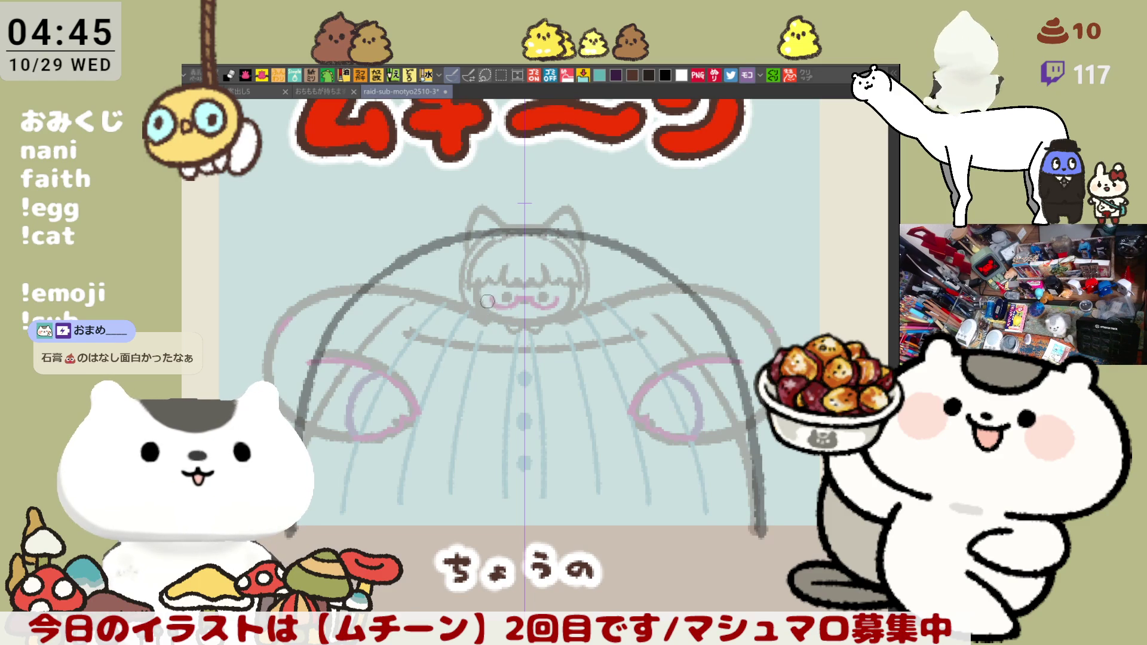
left_click_drag(501, 253, 503, 252)
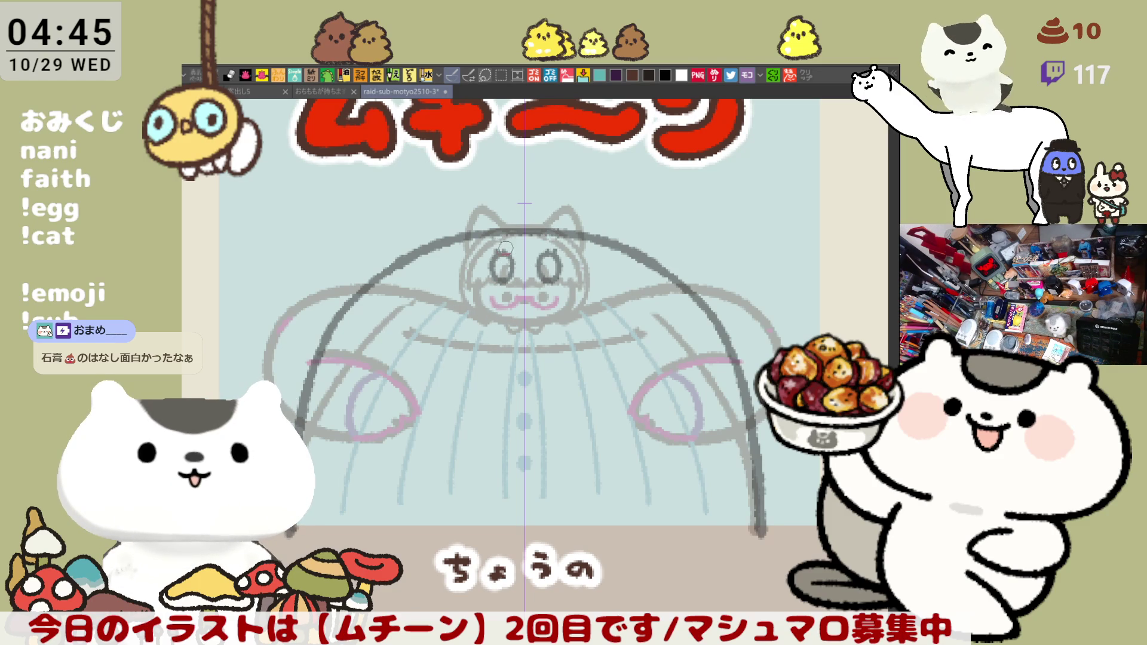
left_click_drag(529, 269, 529, 278)
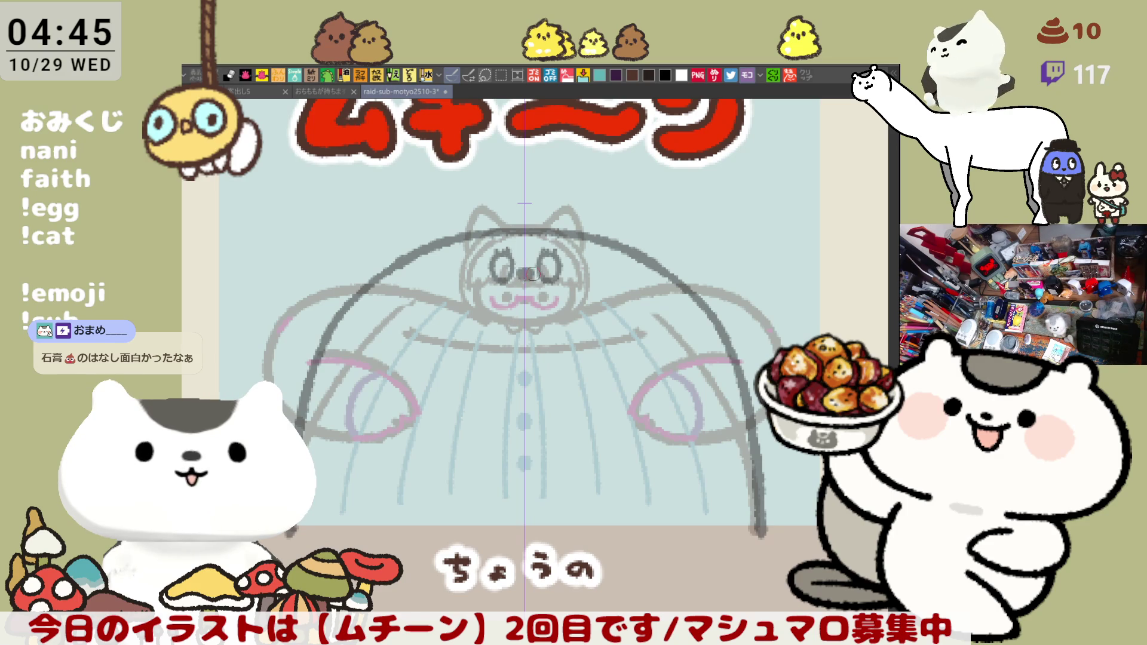
key("ctrl+z")
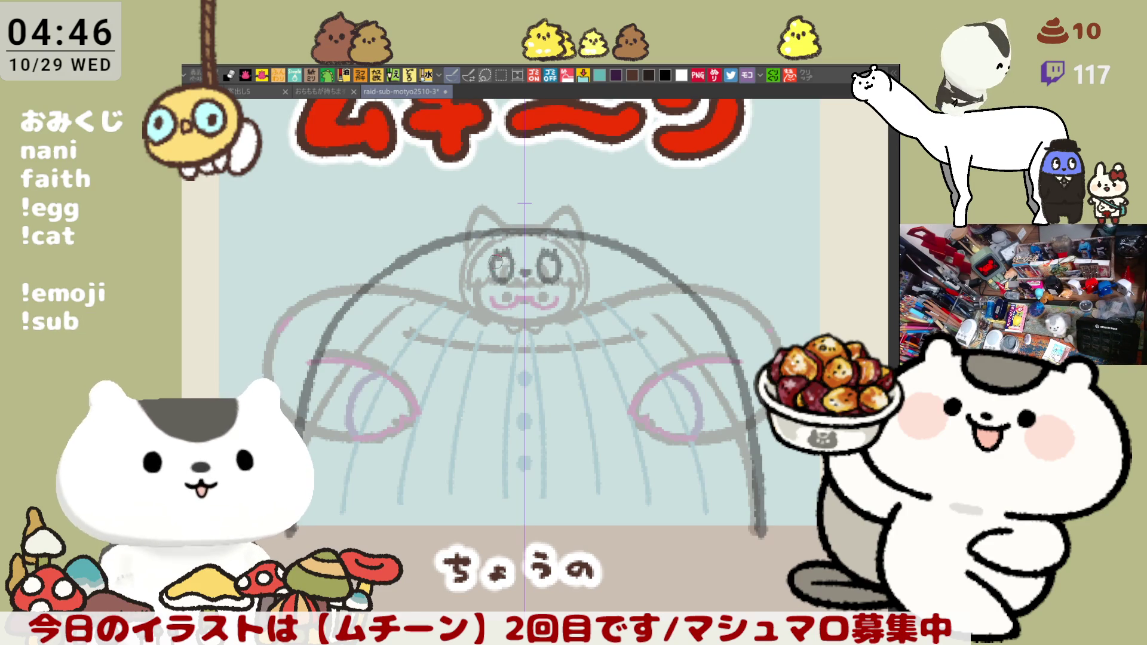
key("ctrl+z")
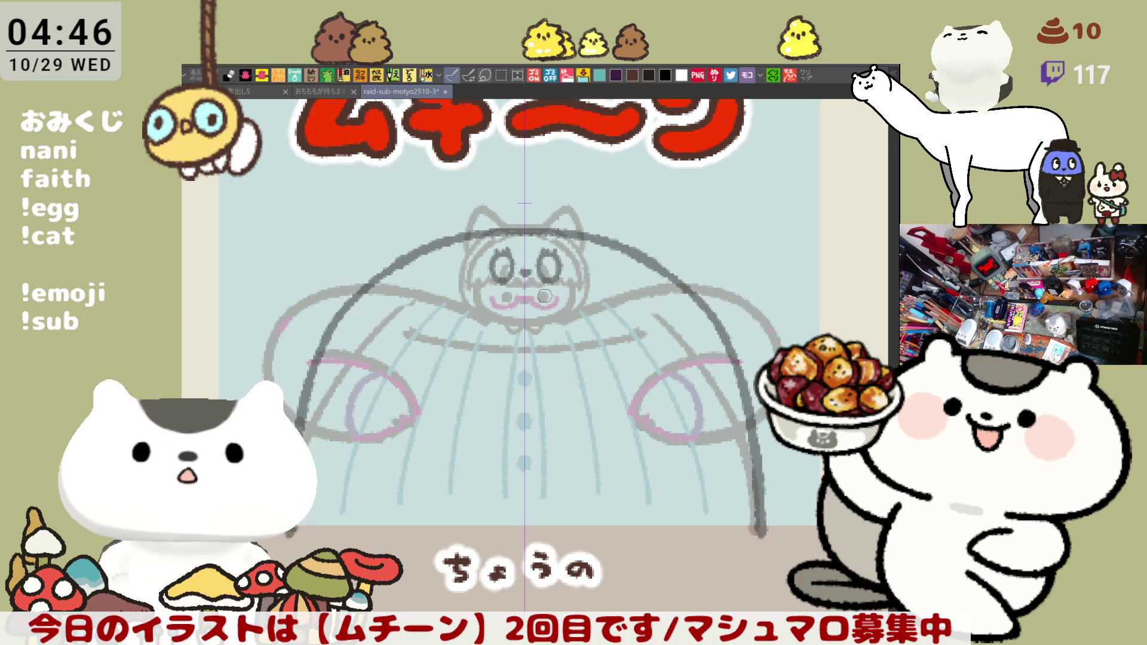
scroll(543, 294, "down", 2)
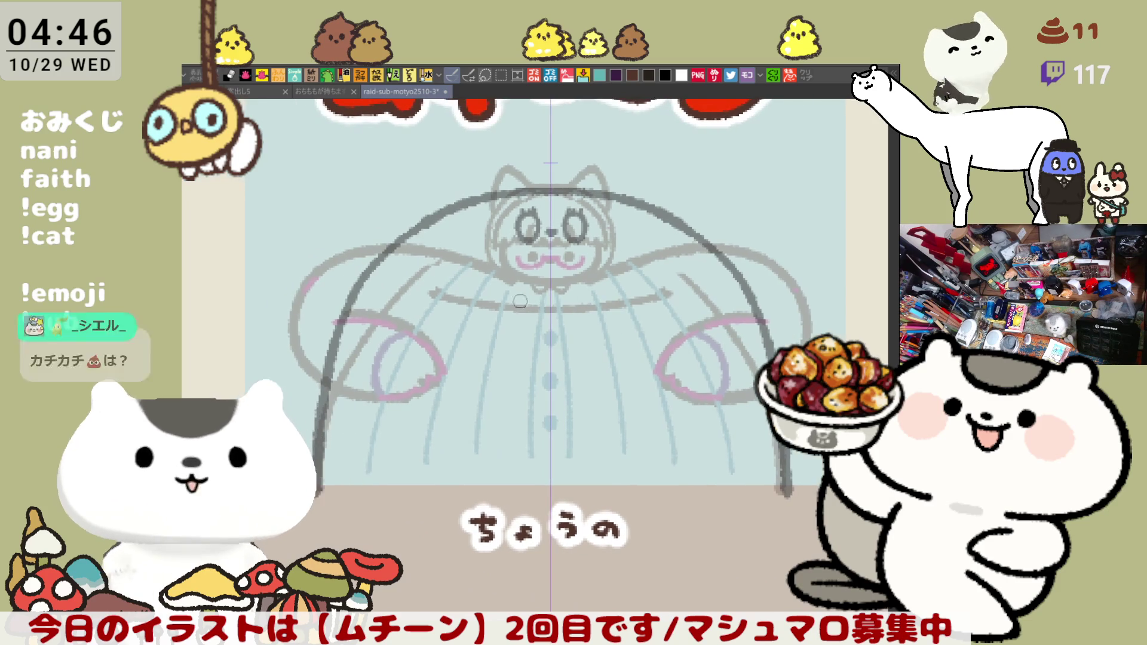
scroll(526, 302, "up", 1)
Try mirrored arm and curved hand outlines on both sides, undoing the attempts.
left_click_drag(646, 291, 727, 366)
key("ctrl+z")
left_click_drag(635, 285, 705, 414)
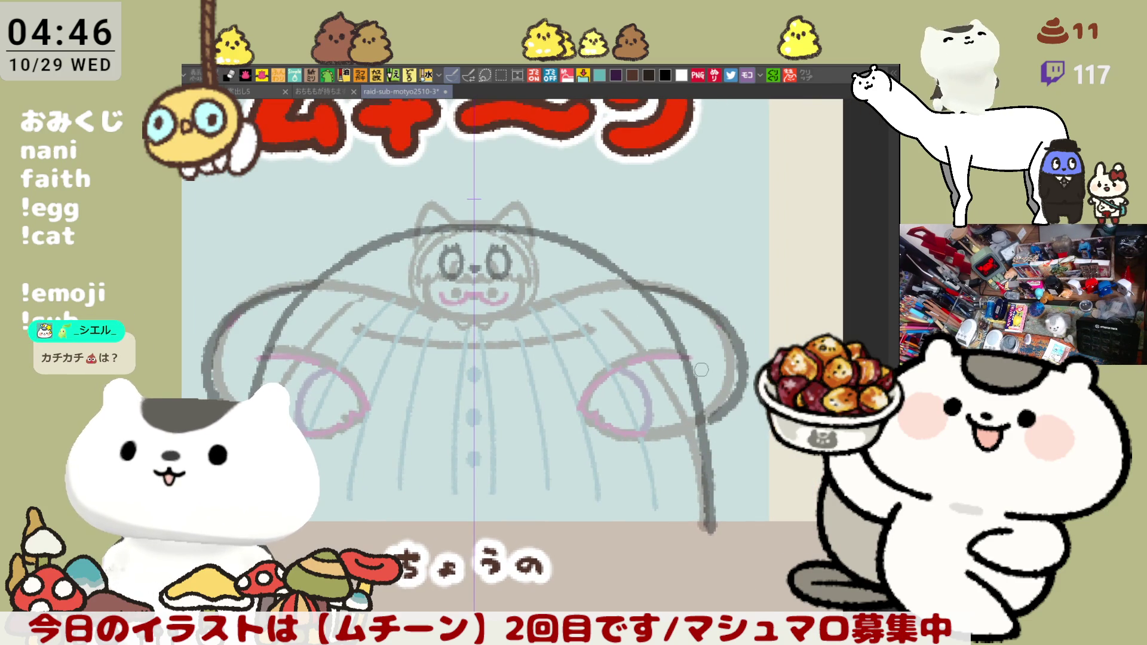
key("ctrl+z")
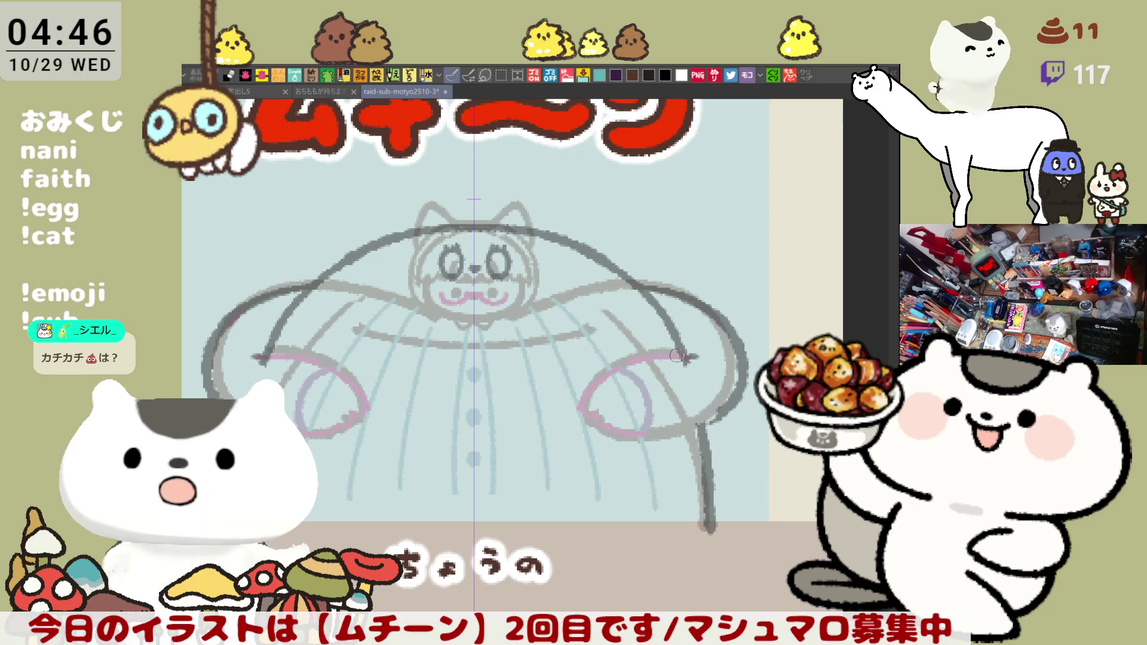
key("ctrl+z")
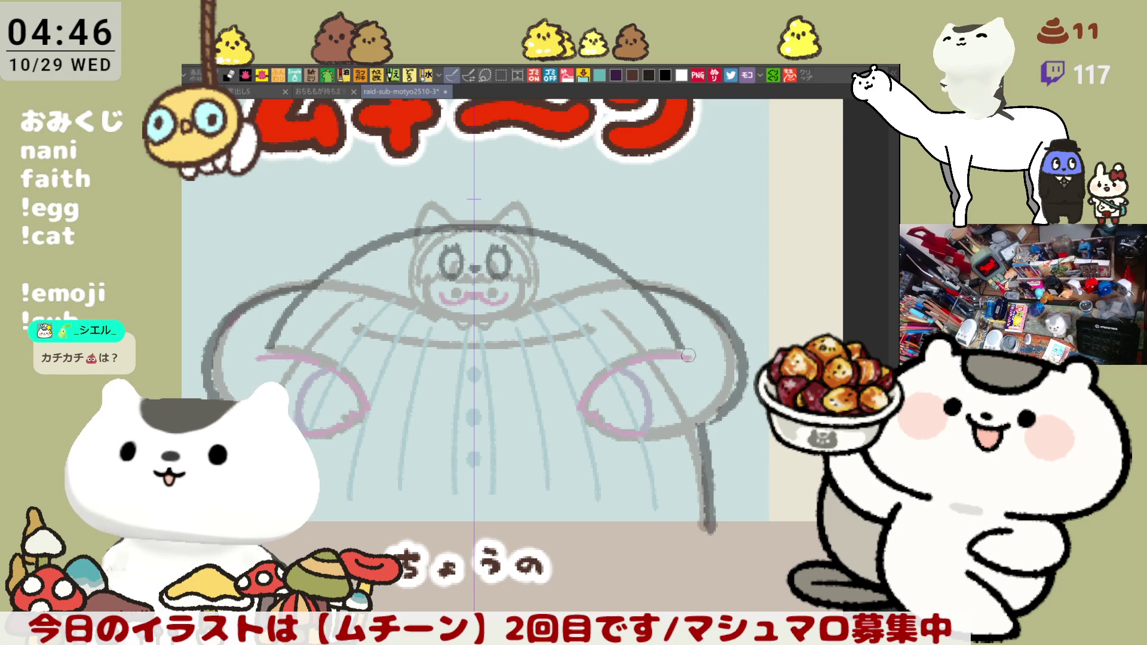
mouse_move(644, 352)
left_mouse_down()
mouse_move(591, 381)
mouse_move(580, 413)
mouse_move(603, 430)
mouse_move(714, 419)
left_mouse_up()
key("ctrl+z")
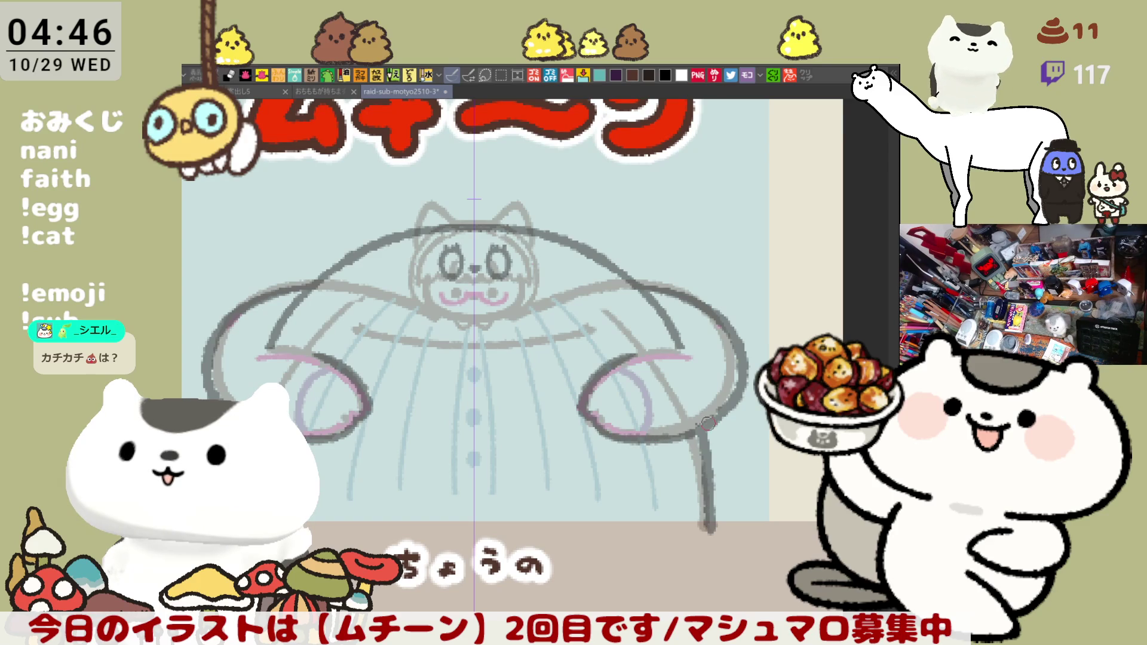
key("ctrl+z")
key("ctrl+z")
key("ctrl+z")
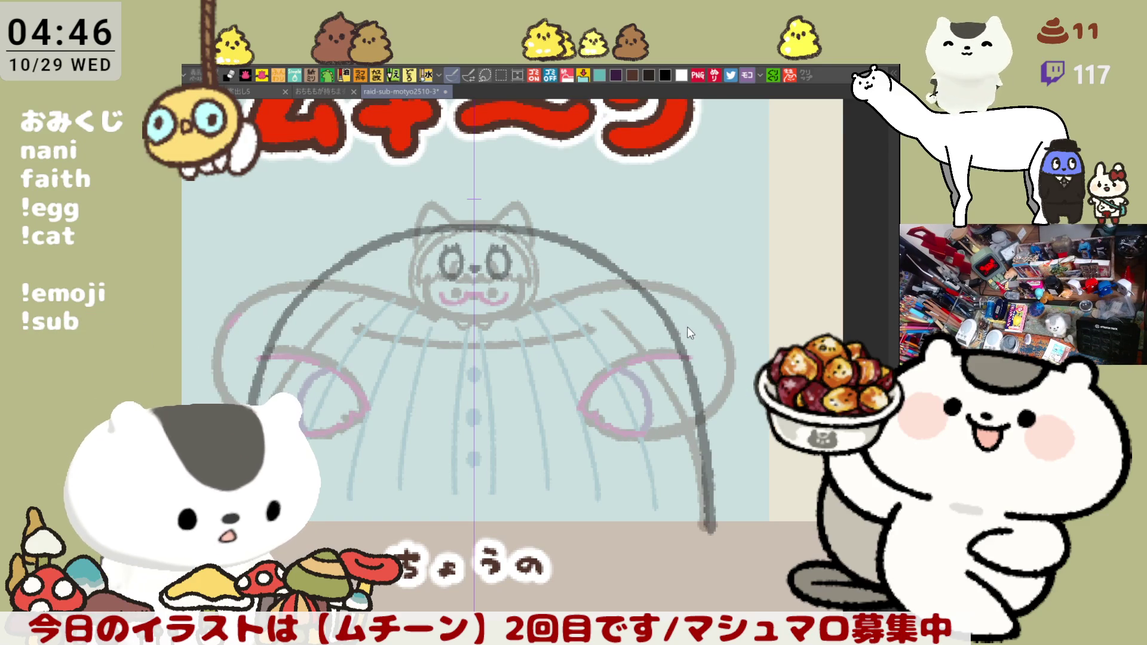
Redraw the mirrored arm outlines down to the hands after several retries.
mouse_move(657, 299)
left_mouse_down()
mouse_move(747, 340)
mouse_move(758, 362)
left_mouse_up()
key("ctrl+z")
left_click_drag(657, 294, 777, 358)
key("ctrl+z")
left_click_drag(651, 288, 778, 359)
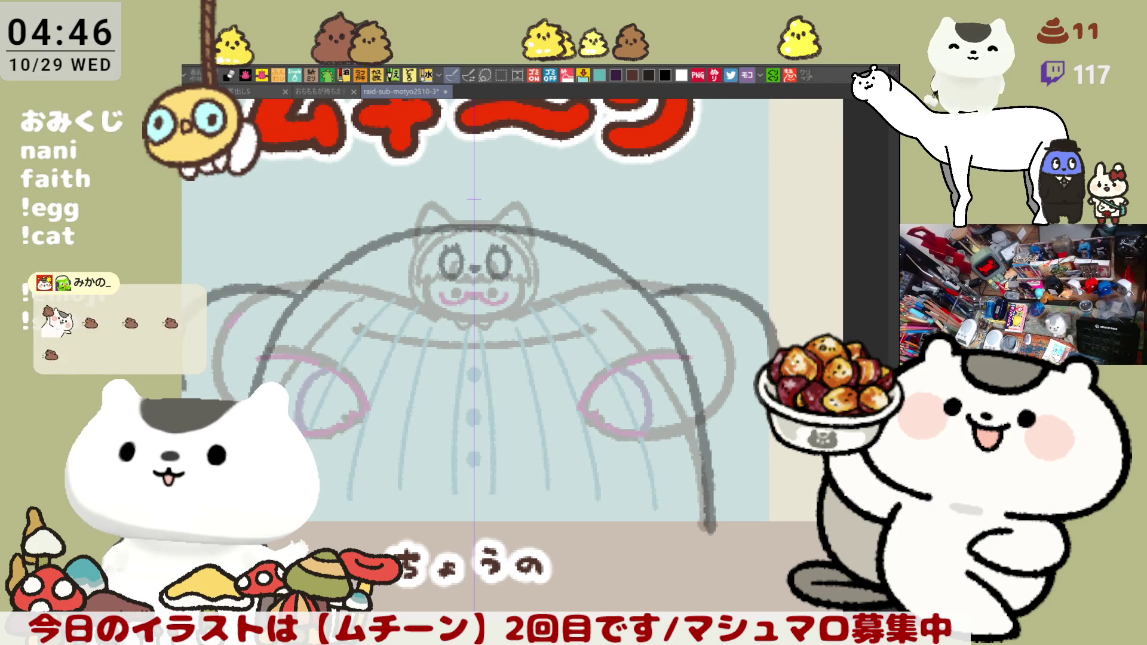
left_click_drag(744, 415, 700, 421)
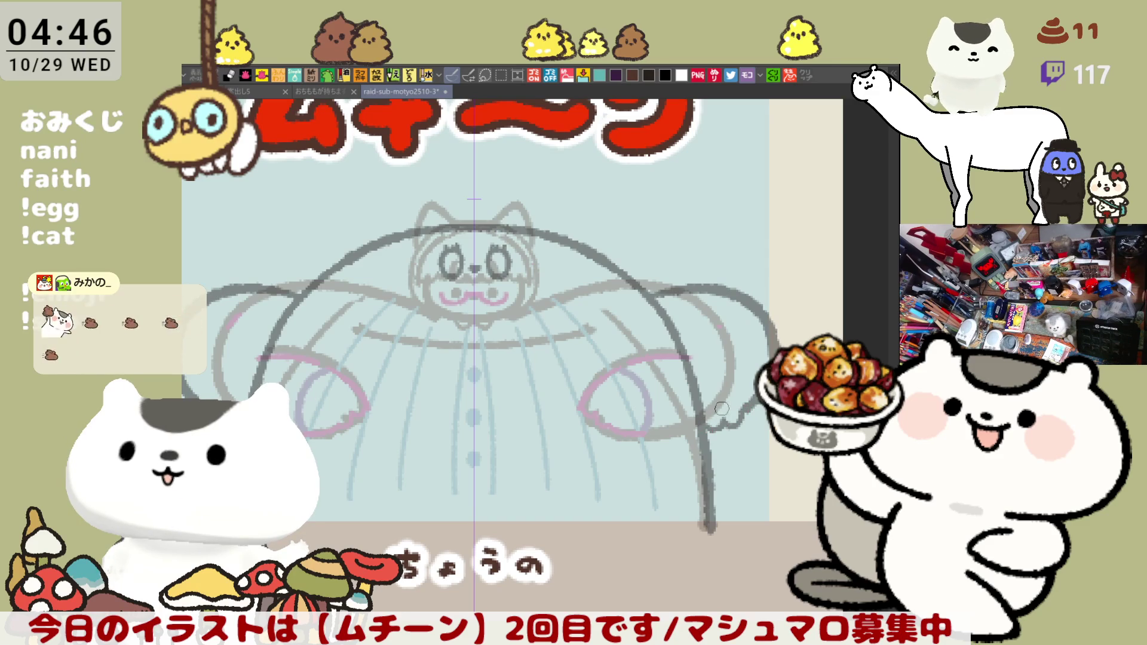
key("ctrl+z")
key("ctrl+z")
mouse_move(641, 294)
left_mouse_down()
mouse_move(746, 388)
mouse_move(697, 409)
mouse_move(660, 403)
mouse_move(698, 424)
left_mouse_up()
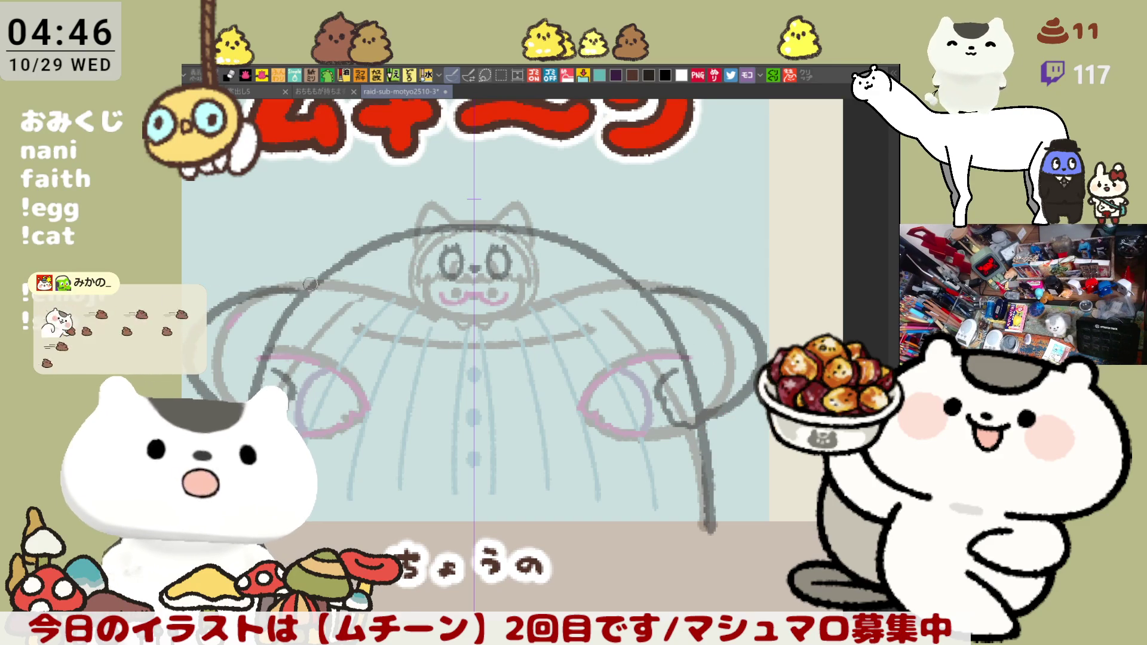
Add a diagonal stroke across both mirrored arms and thicken the right arm's outer outline.
mouse_move(421, 387)
left_mouse_down()
mouse_move(505, 380)
mouse_move(429, 353)
left_mouse_up()
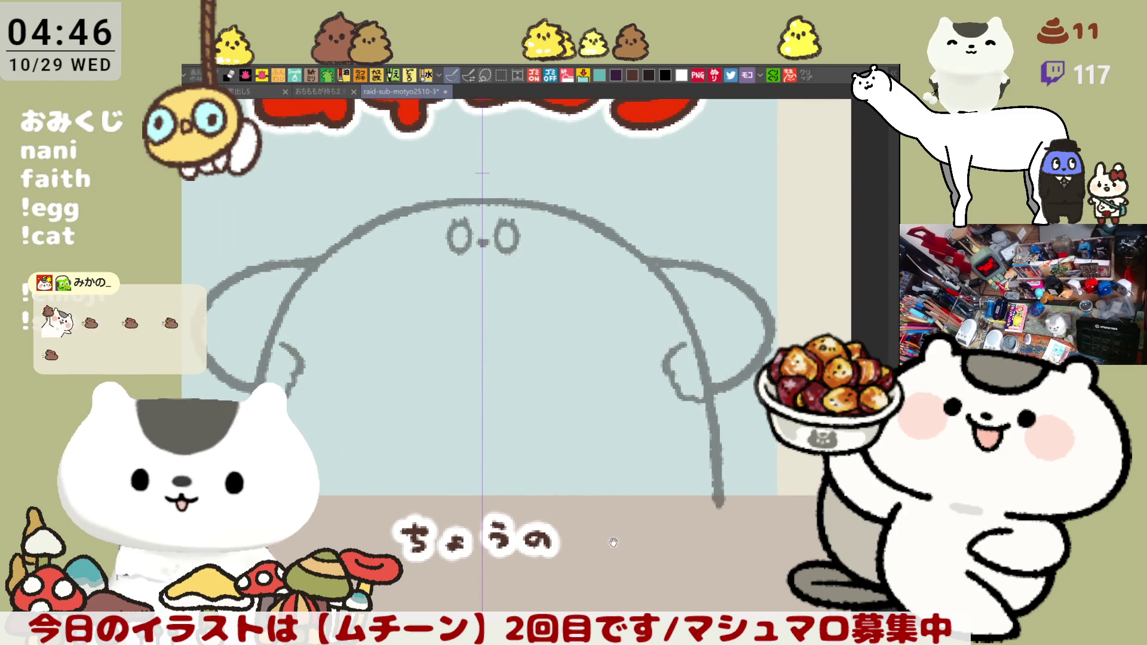
mouse_move(639, 313)
left_mouse_down()
mouse_move(681, 279)
mouse_move(666, 343)
mouse_move(690, 322)
mouse_move(660, 363)
mouse_move(722, 323)
left_mouse_up()
mouse_move(708, 246)
left_mouse_down()
mouse_move(723, 343)
mouse_move(665, 364)
left_mouse_up()
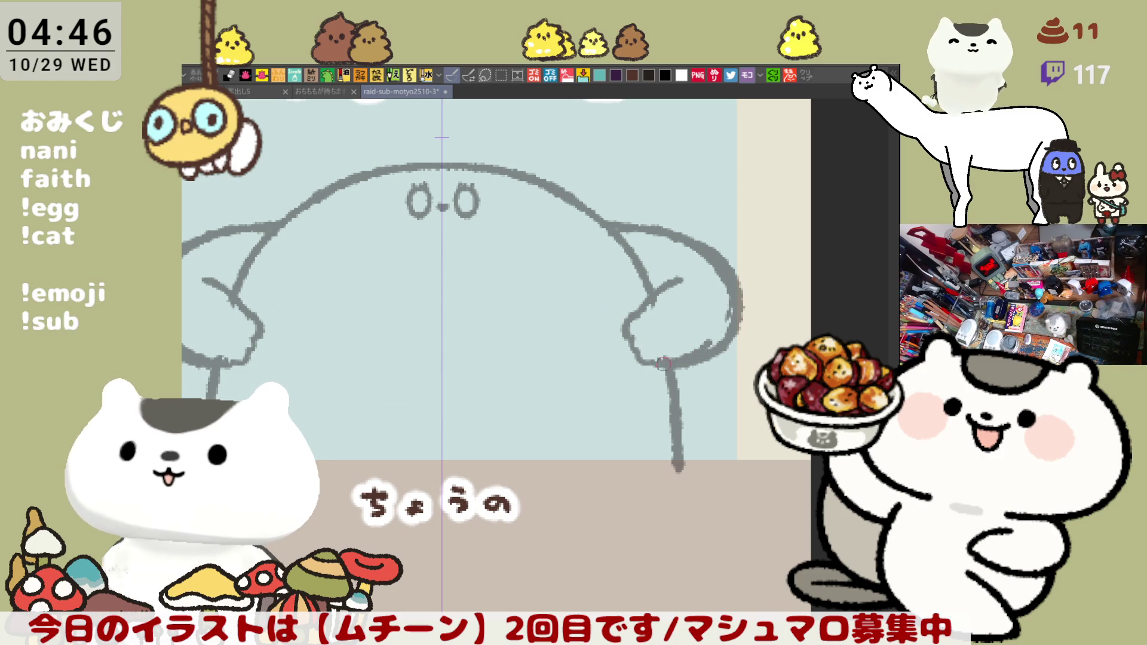
left_click_drag(417, 327, 551, 324)
mouse_move(307, 274)
left_mouse_down()
mouse_move(306, 343)
mouse_move(376, 359)
left_mouse_up()
Redraw the left arm's lower and outer outlines and lengthen the inner arm stroke.
mouse_move(278, 298)
left_mouse_down()
mouse_move(306, 344)
mouse_move(357, 351)
left_mouse_up()
key("ctrl+z")
left_click_drag(278, 326, 359, 357)
mouse_move(282, 307)
left_mouse_down()
mouse_move(291, 294)
mouse_move(280, 333)
left_mouse_up()
key("ctrl+z")
mouse_move(282, 274)
left_mouse_down()
mouse_move(282, 343)
mouse_move(293, 339)
left_mouse_up()
key("ctrl+z")
key("ctrl+z")
left_click_drag(286, 254, 289, 343)
scroll(392, 302, "right", 2)
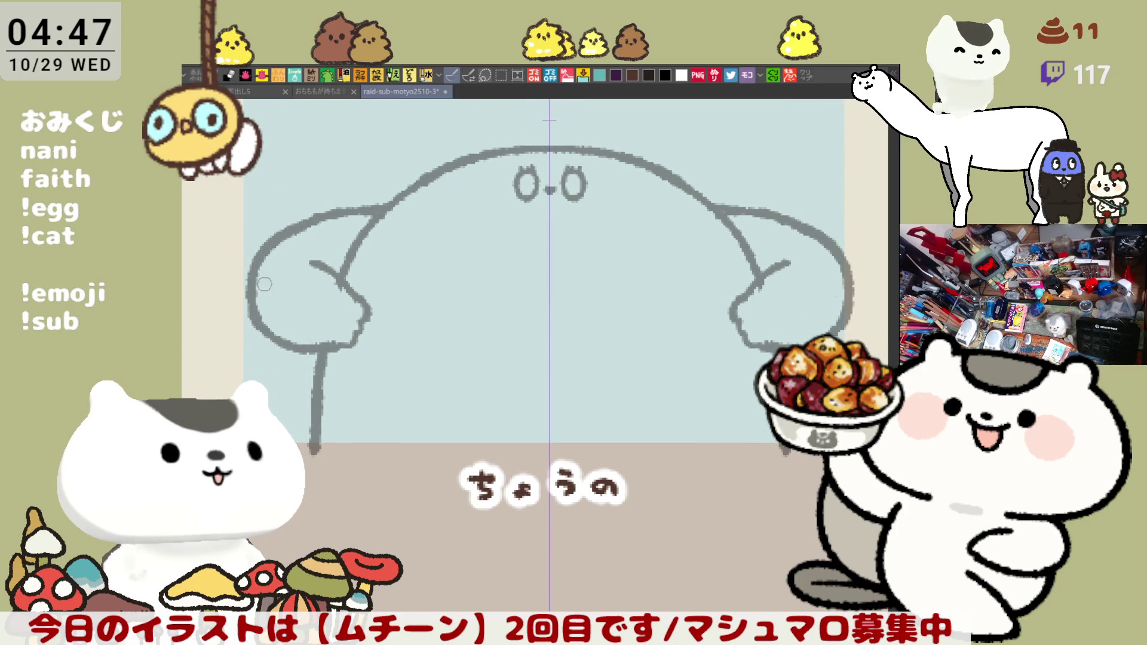
key("ctrl+z")
left_click_drag(304, 260, 354, 294)
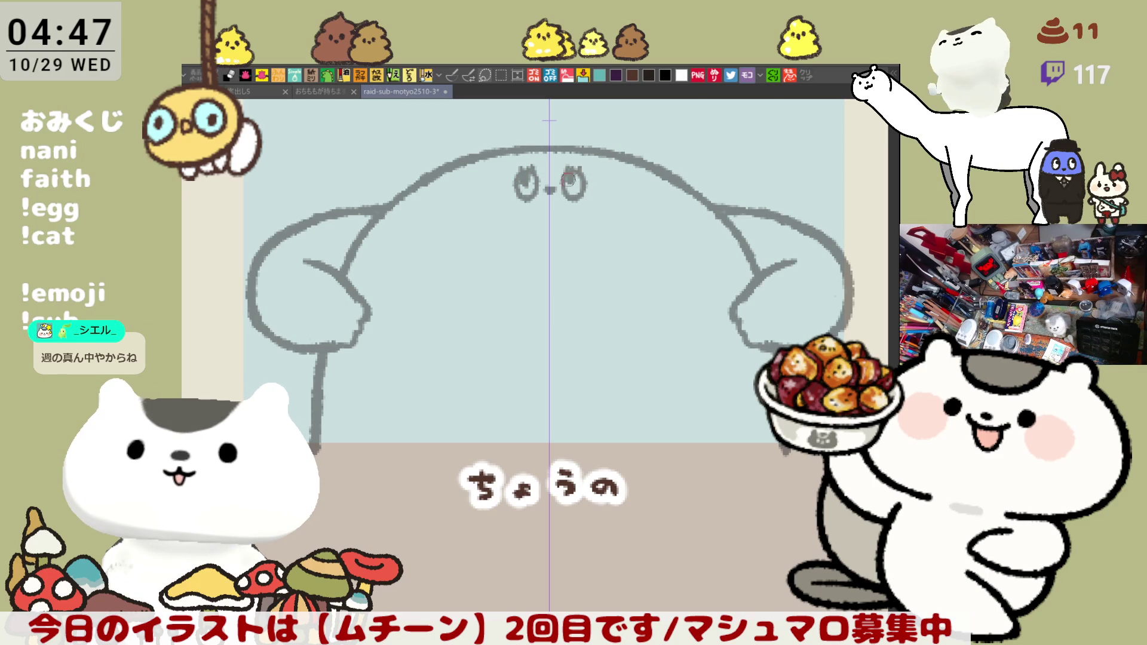
Draw the small mouth shape below the nose and touch up the top of the head outline.
left_click_drag(574, 173, 574, 212)
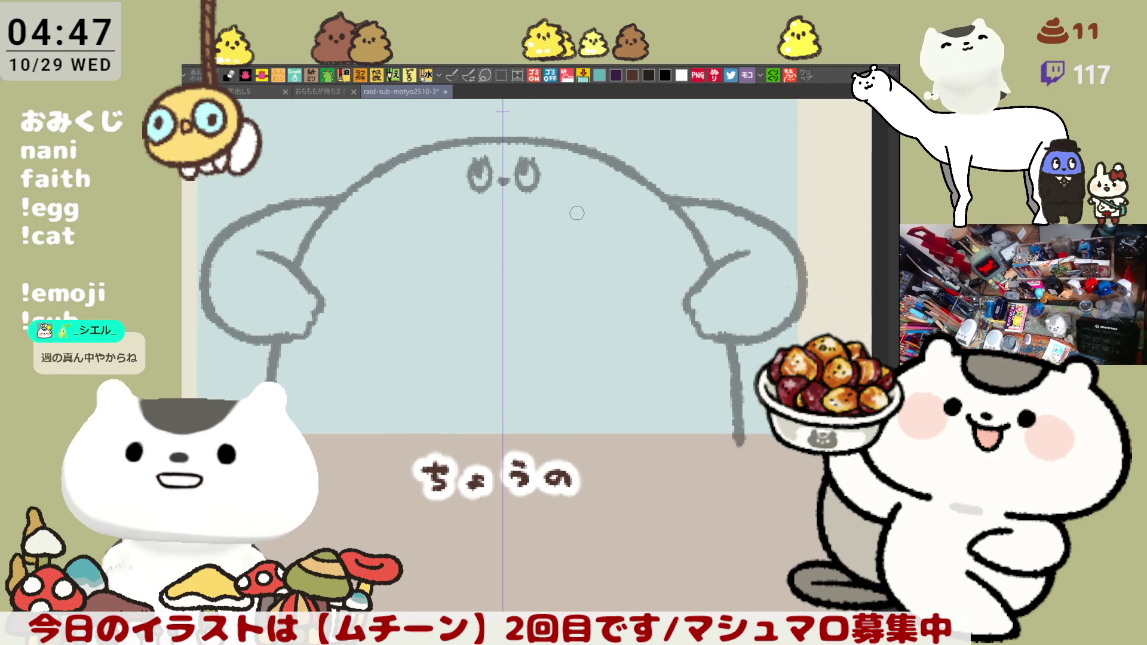
mouse_move(495, 221)
left_mouse_down()
mouse_move(504, 207)
mouse_move(501, 257)
mouse_move(485, 241)
mouse_move(499, 254)
mouse_move(520, 235)
mouse_move(489, 253)
mouse_move(501, 256)
mouse_move(519, 242)
mouse_move(501, 245)
mouse_move(508, 250)
mouse_move(510, 237)
mouse_move(509, 251)
mouse_move(505, 222)
left_mouse_up()
key("ctrl+z")
key("ctrl+z")
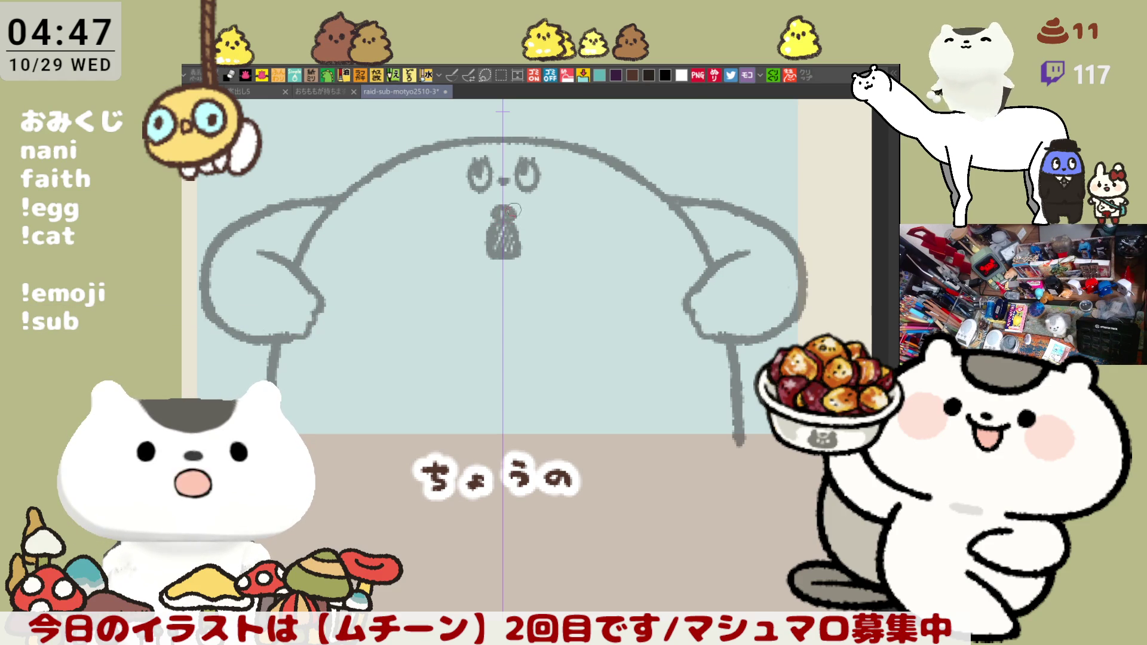
left_click_drag(470, 134, 533, 131)
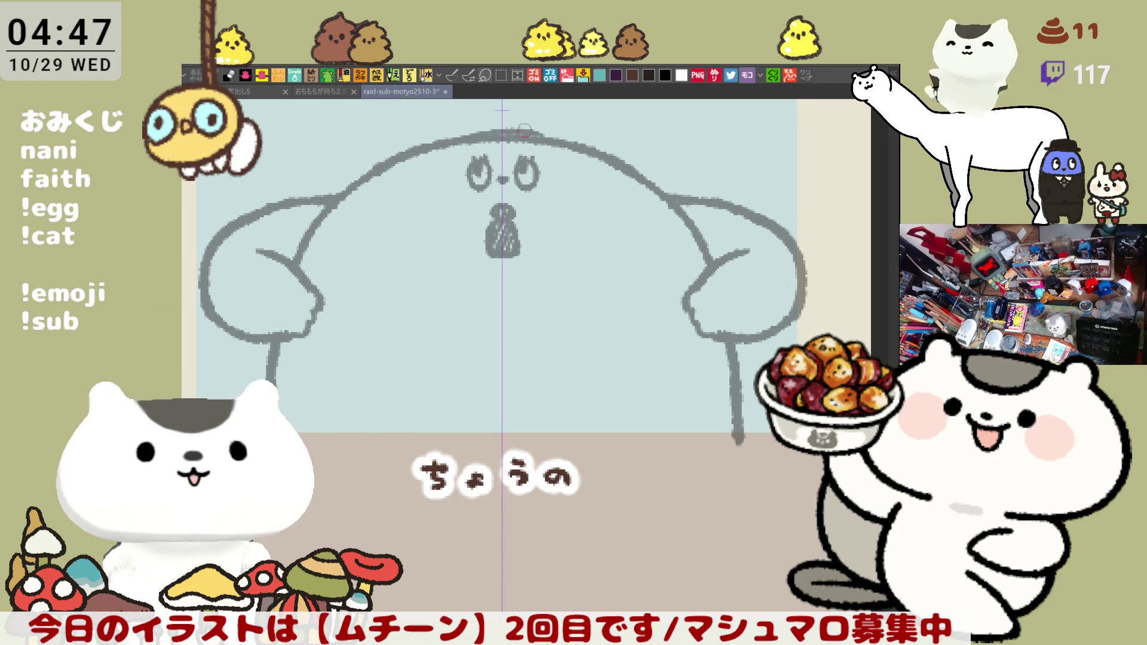